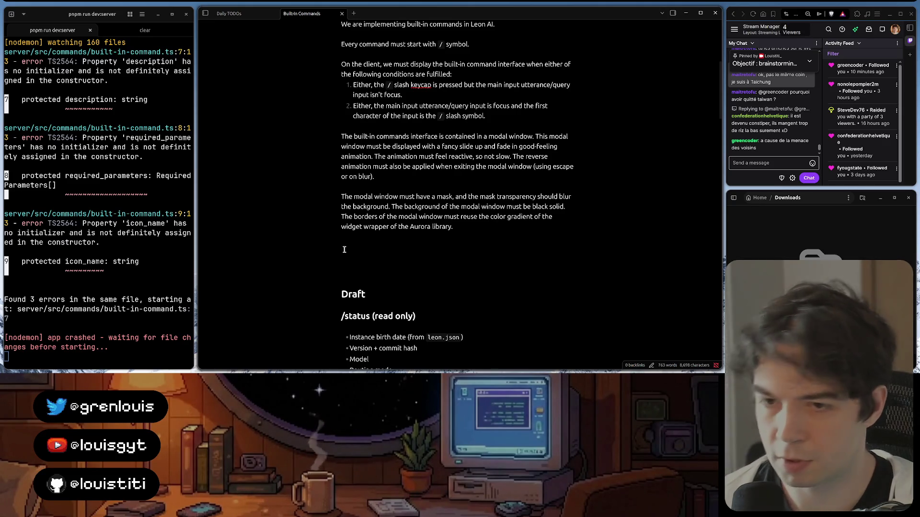
scroll(430, 190, "up", 3)
scroll(429, 190, "down", 7)
scroll(429, 191, "up", 2)
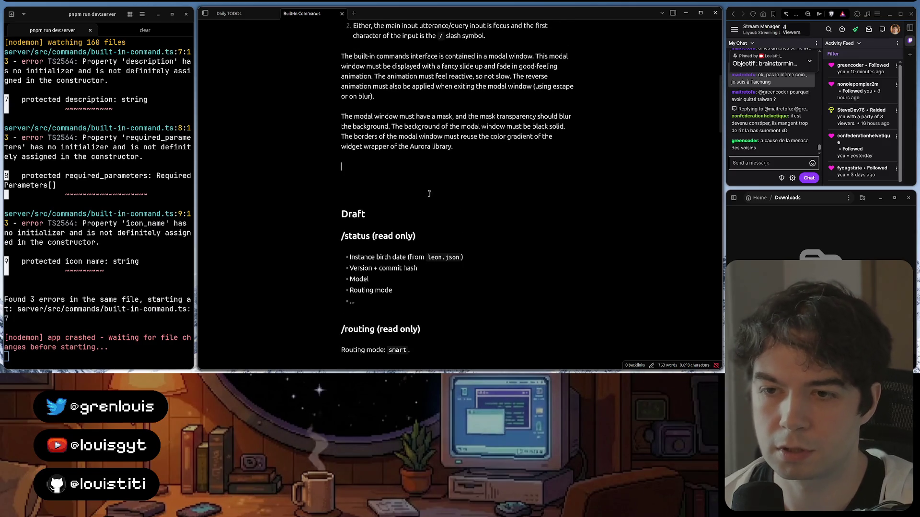
scroll(428, 193, "down", 1)
scroll(429, 193, "up", 2)
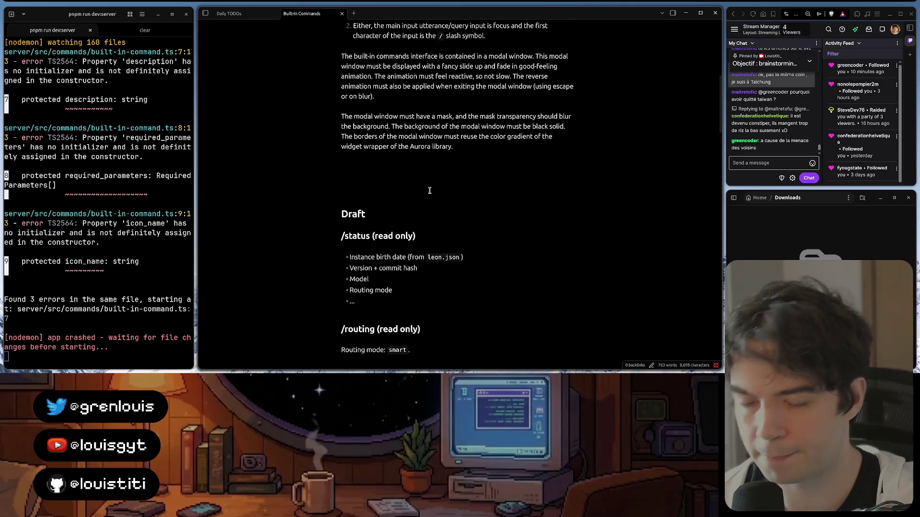
scroll(430, 189, "down", 1)
type("Please start")
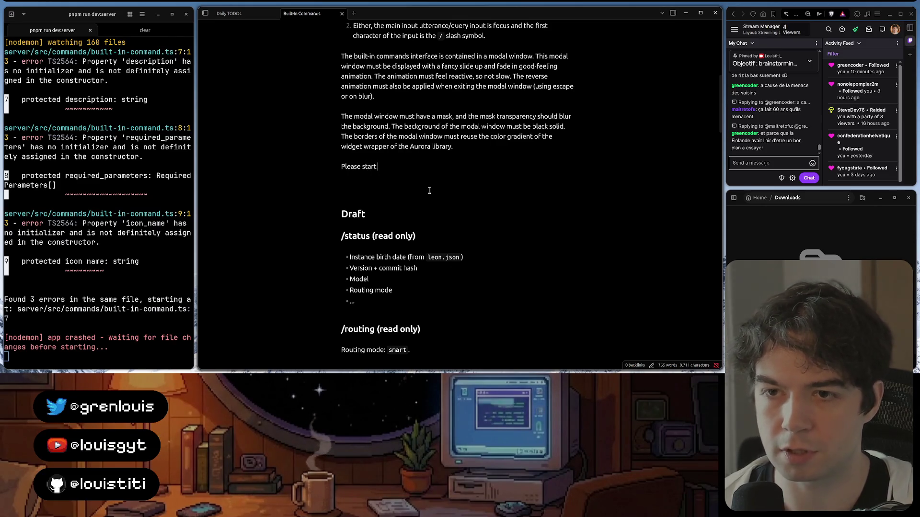
type("by implementing")
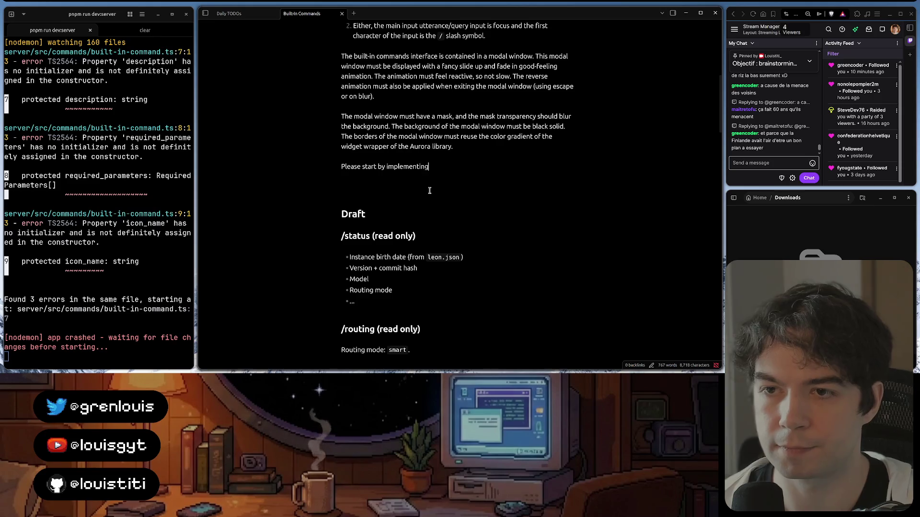
type(" simple command")
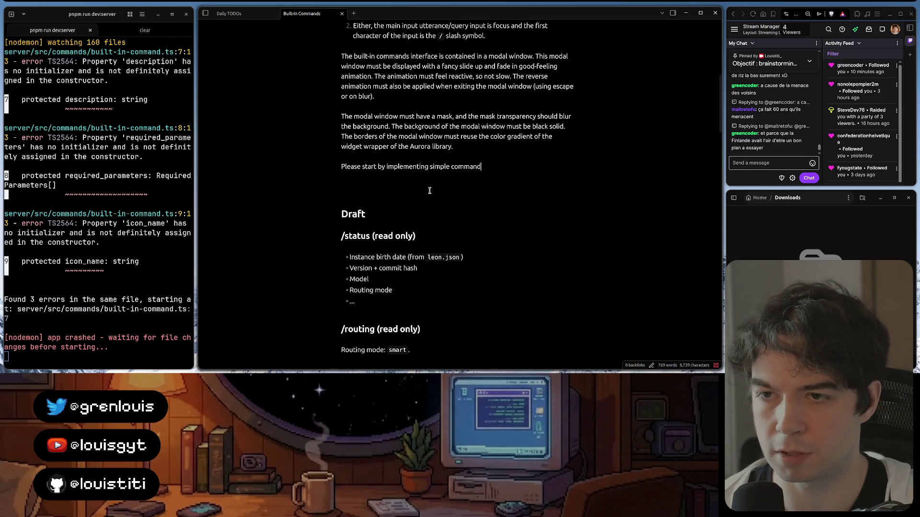
type("s, such as:")
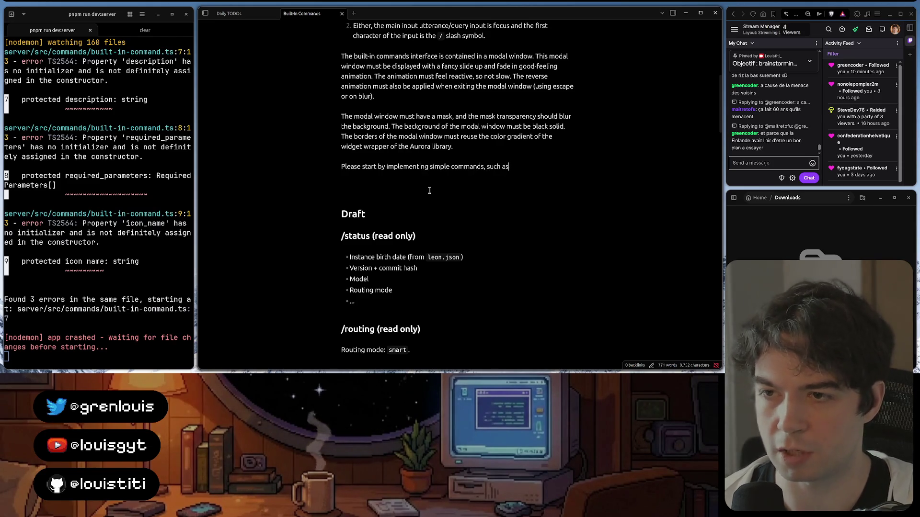
- Start bullet lines for `/status ->` and `/routing` beneath the "such as:" sentence
key("Return")
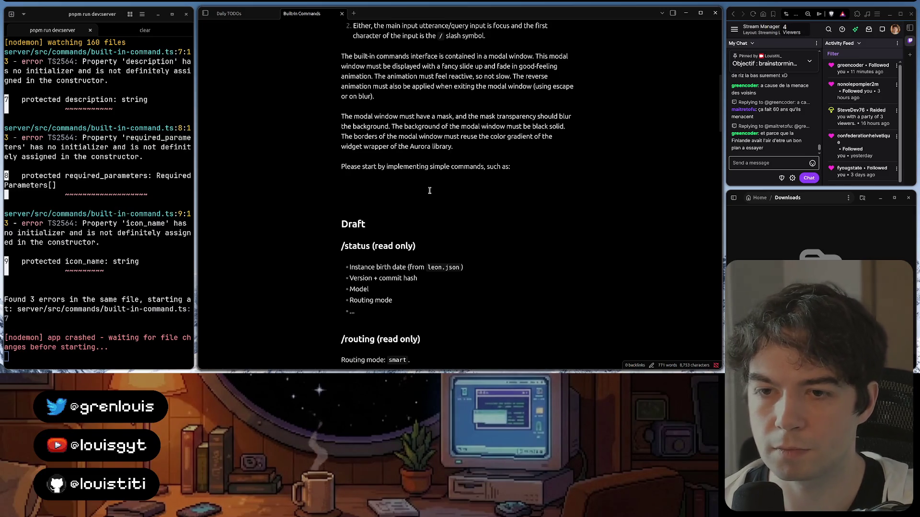
key("Return")
key("BackSpace")
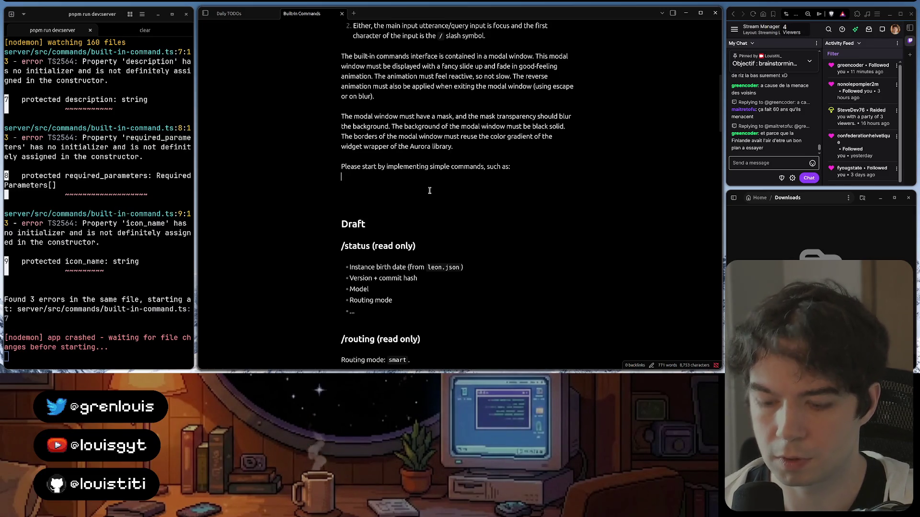
type("-")
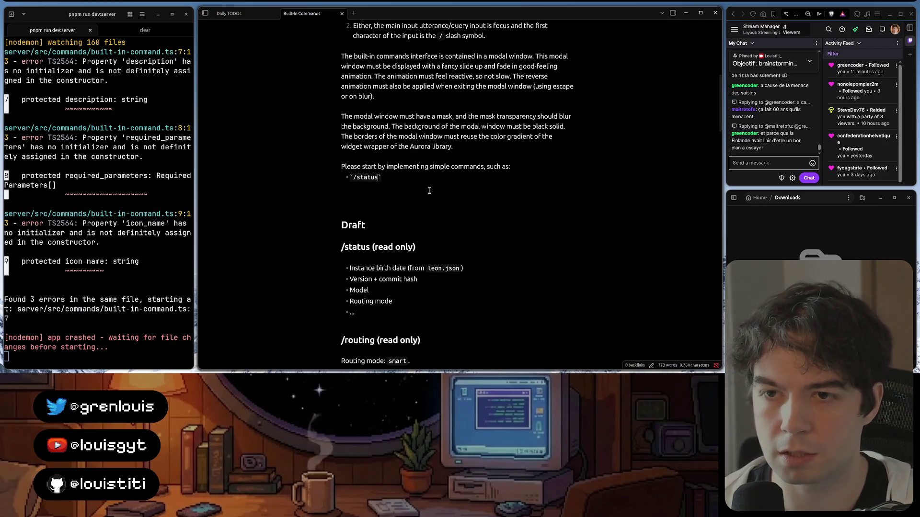
left_click(429, 191)
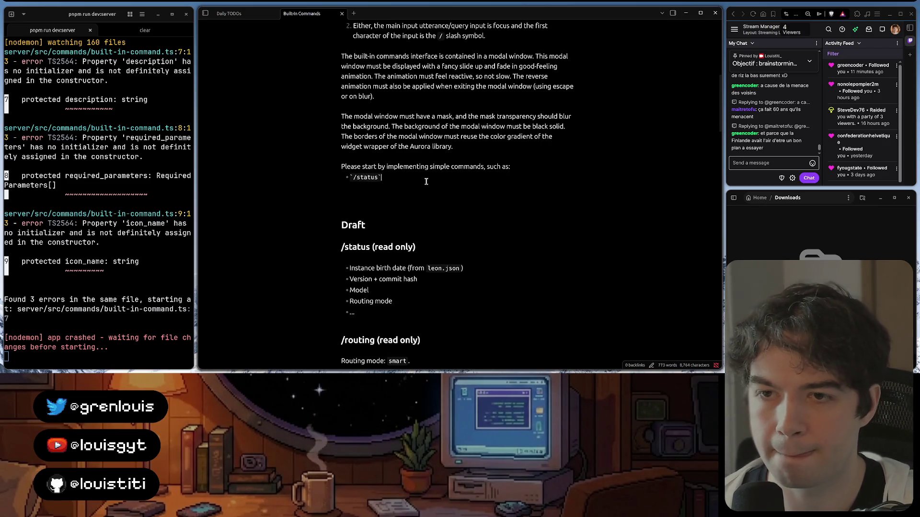
key("Return")
type("`/")
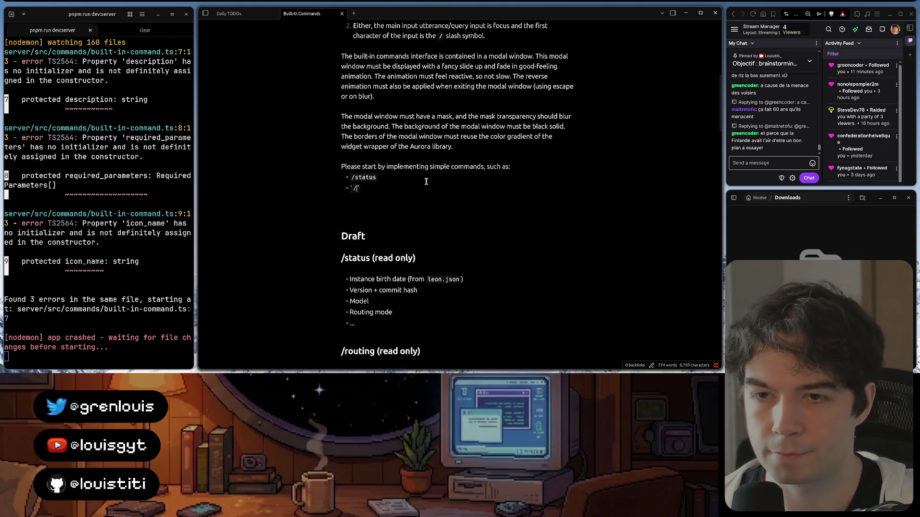
type("routing")
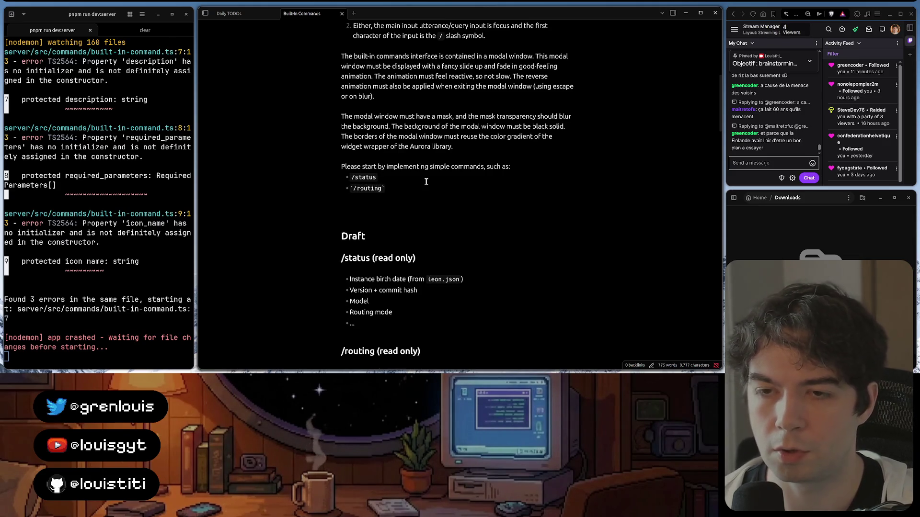
scroll(424, 173, "down", 1)
scroll(421, 154, "down", 1)
scroll(417, 140, "up", 1)
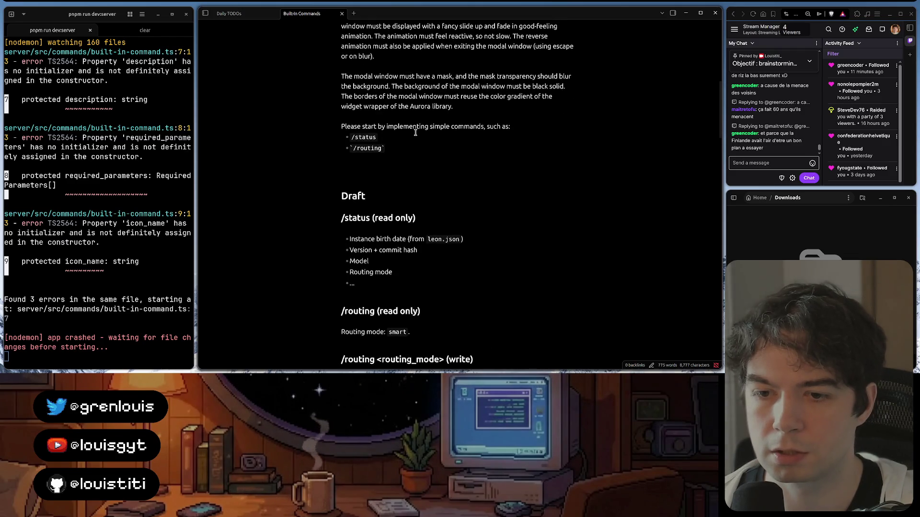
scroll(415, 132, "down", 1)
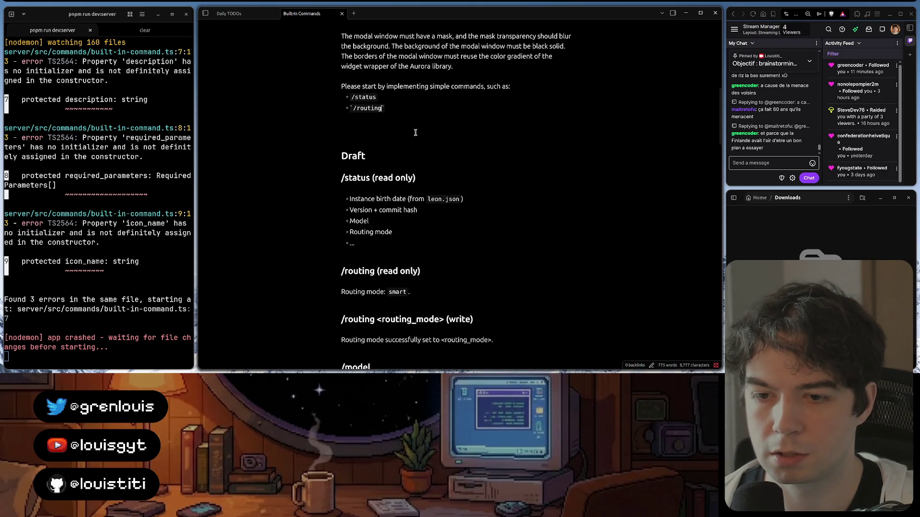
scroll(415, 132, "down", 1)
scroll(415, 132, "up", 1)
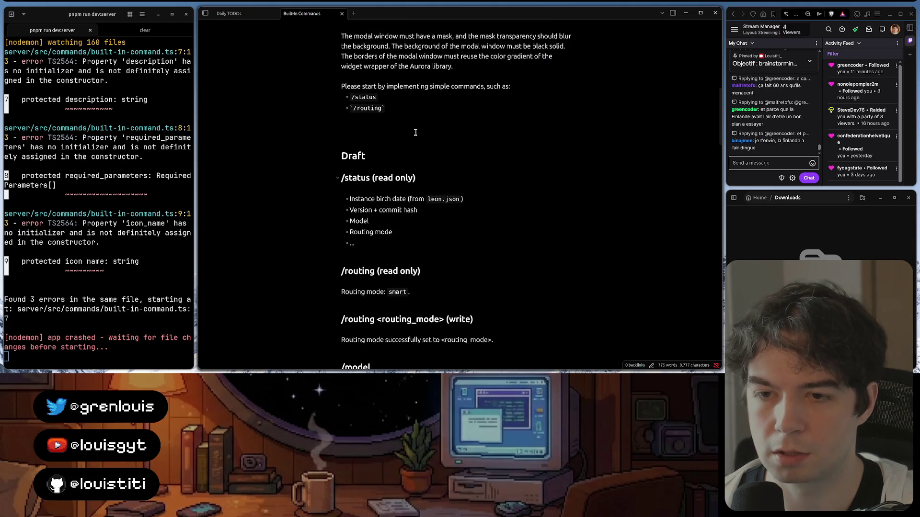
scroll(414, 132, "up", 1)
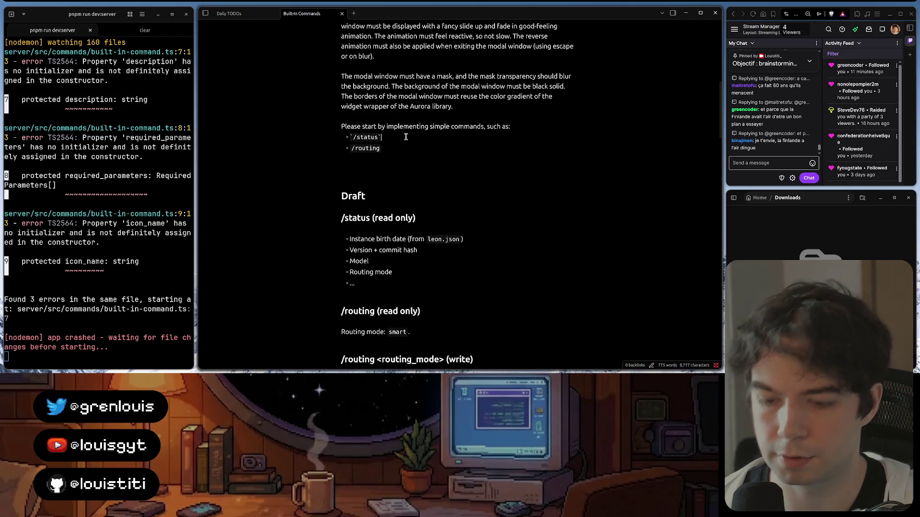
type("->")
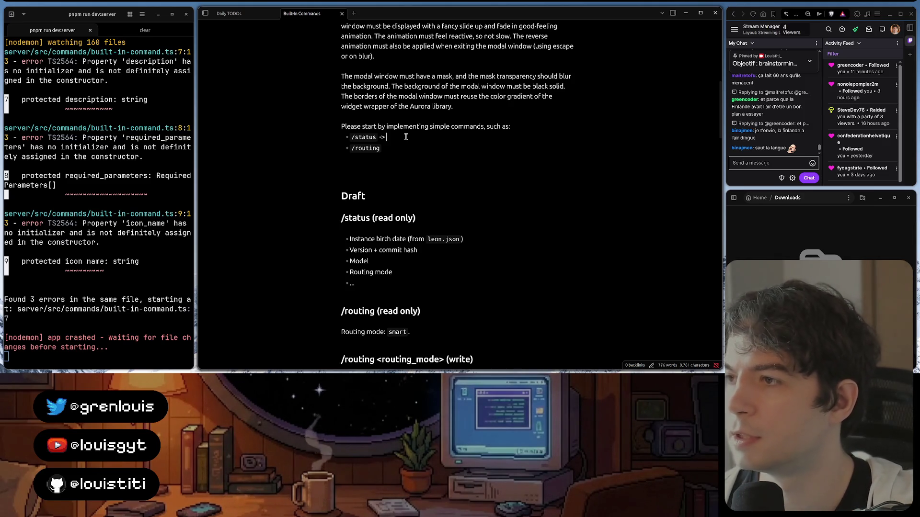
mouse_move(764, 108)
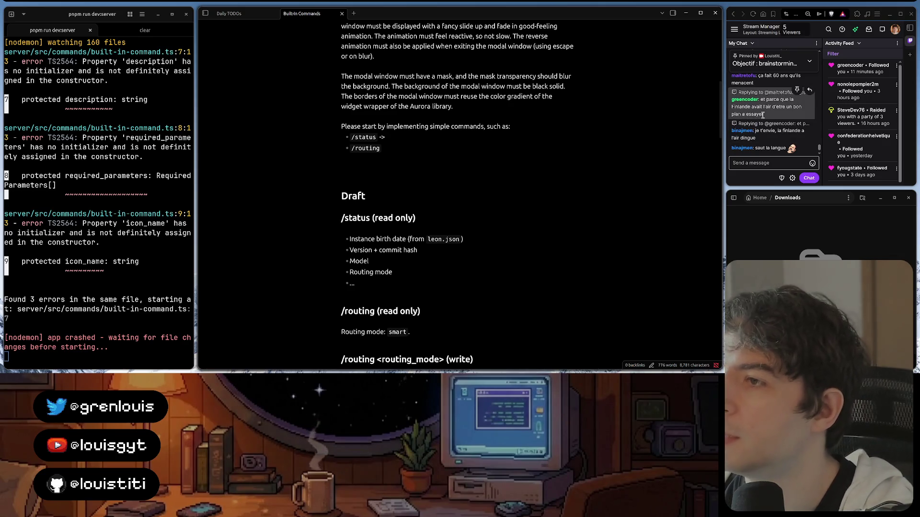
scroll(763, 114, "up", 2)
scroll(768, 108, "up", 2)
scroll(772, 98, "up", 2)
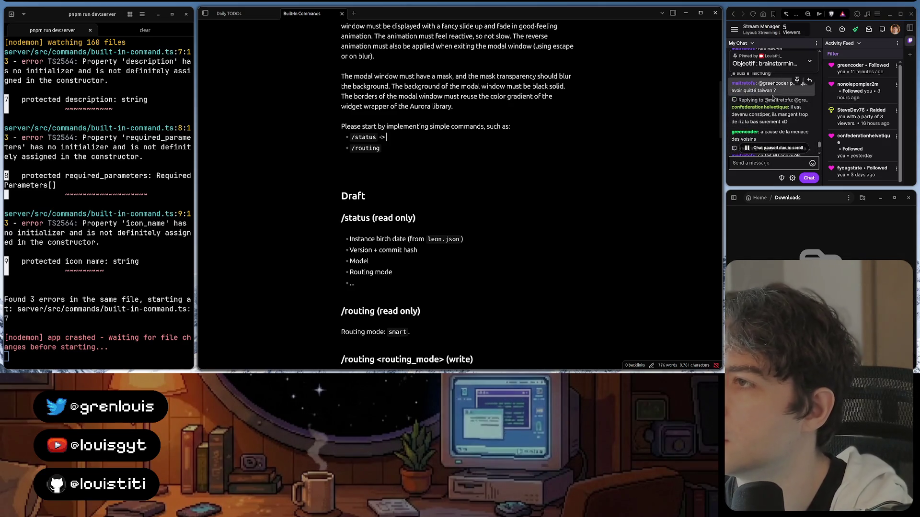
scroll(773, 98, "down", 2)
scroll(772, 99, "down", 2)
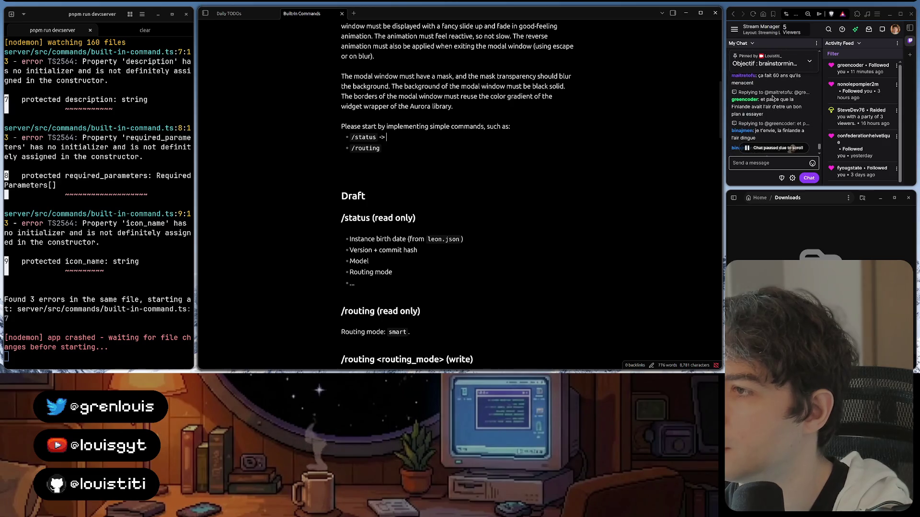
scroll(773, 99, "up", 2)
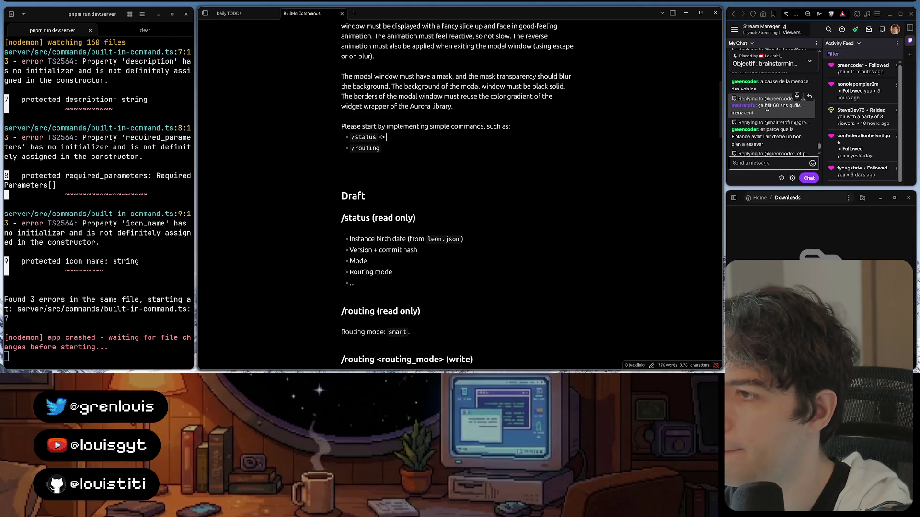
scroll(768, 107, "down", 2)
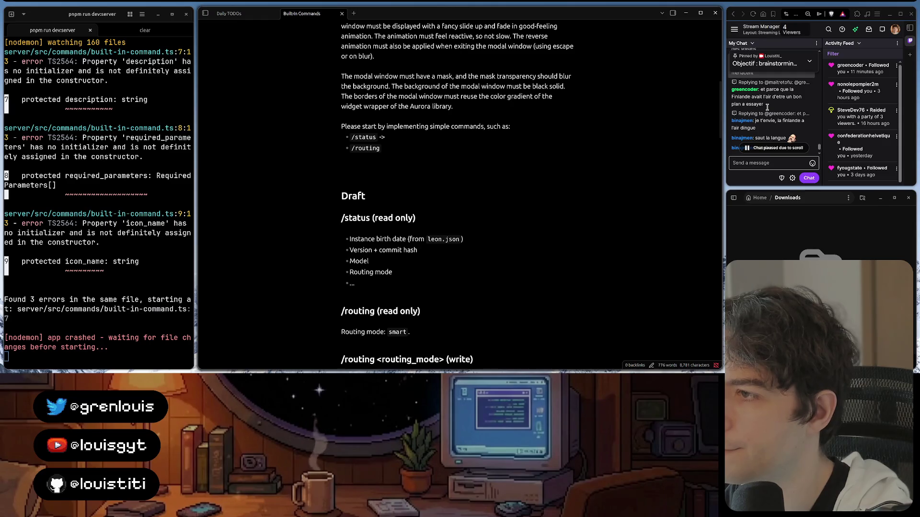
scroll(768, 107, "up", 2)
scroll(767, 107, "down", 3)
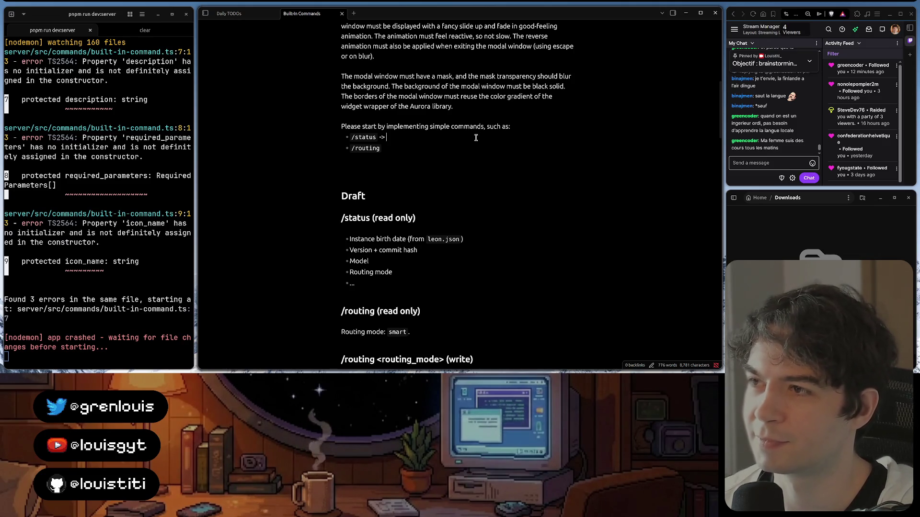
scroll(751, 124, "up", 5)
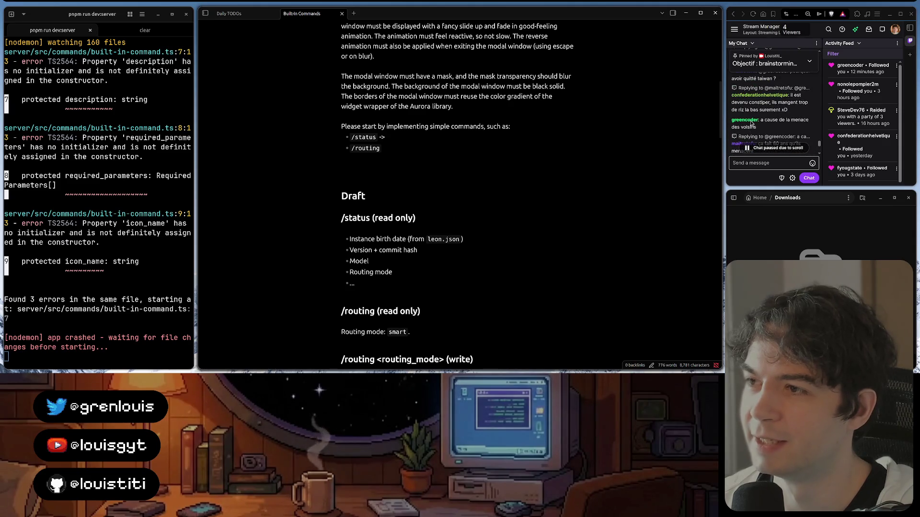
scroll(751, 123, "down", 2)
scroll(750, 115, "down", 2)
scroll(750, 108, "down", 2)
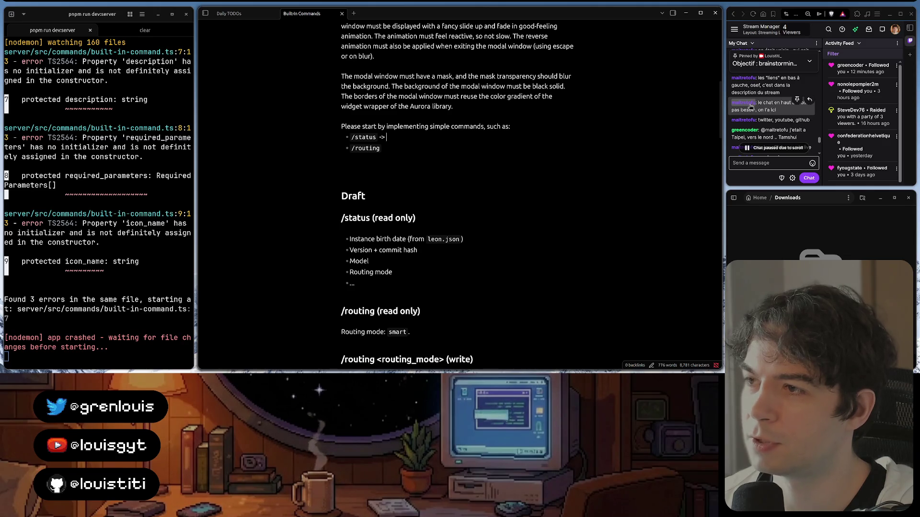
scroll(750, 105, "down", 2)
scroll(752, 105, "down", 2)
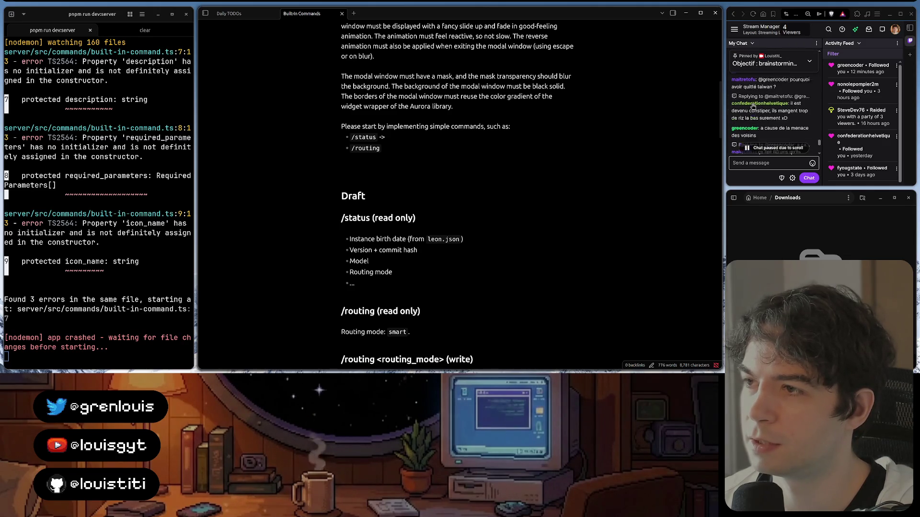
scroll(752, 106, "down", 2)
scroll(752, 106, "down", 2)
scroll(752, 106, "down", 2)
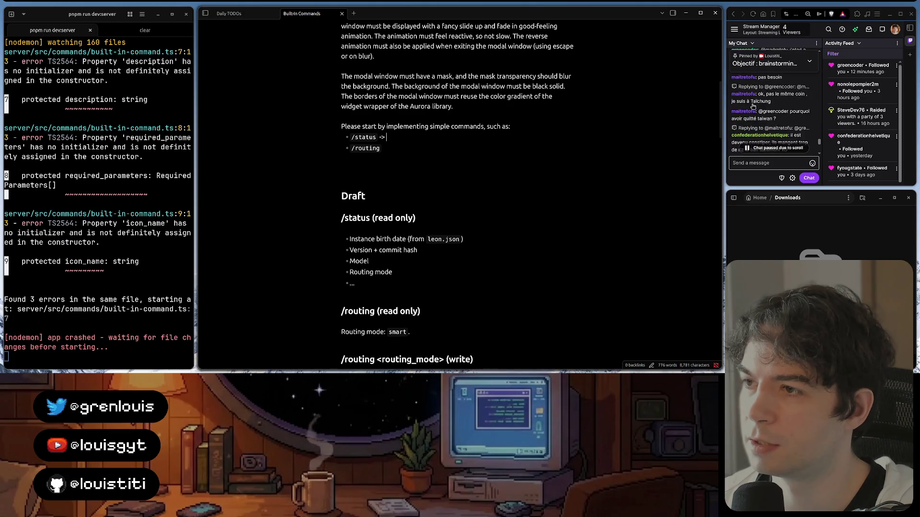
scroll(752, 106, "down", 1)
scroll(753, 106, "down", 1)
scroll(752, 106, "down", 1)
scroll(753, 106, "up", 1)
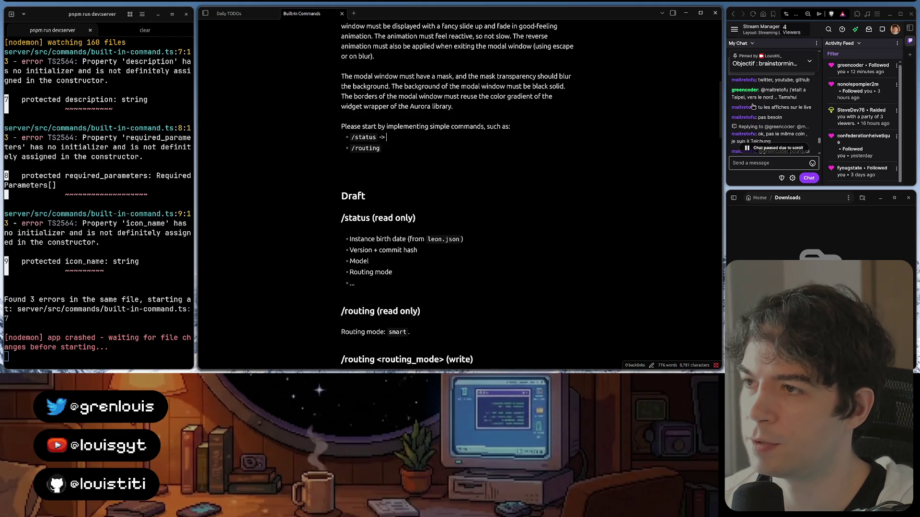
scroll(752, 106, "up", 1)
scroll(753, 106, "down", 2)
scroll(753, 106, "down", 2)
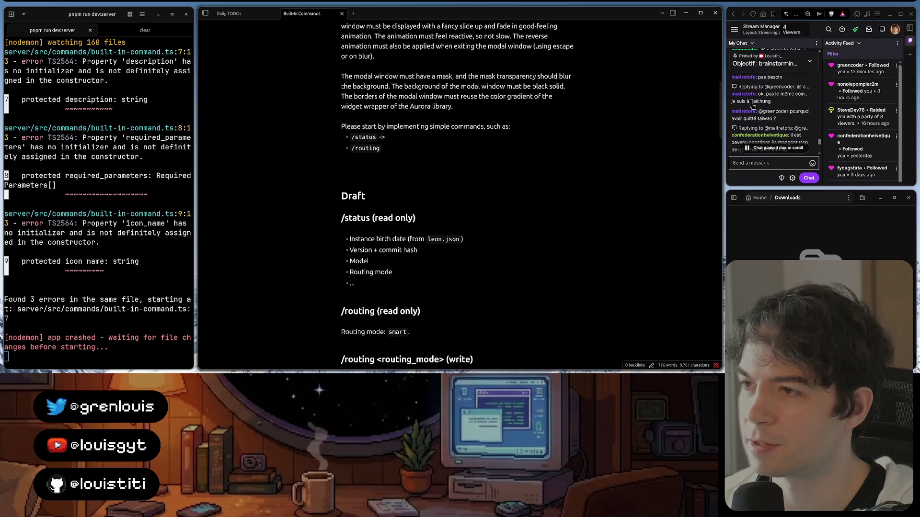
scroll(753, 106, "down", 1)
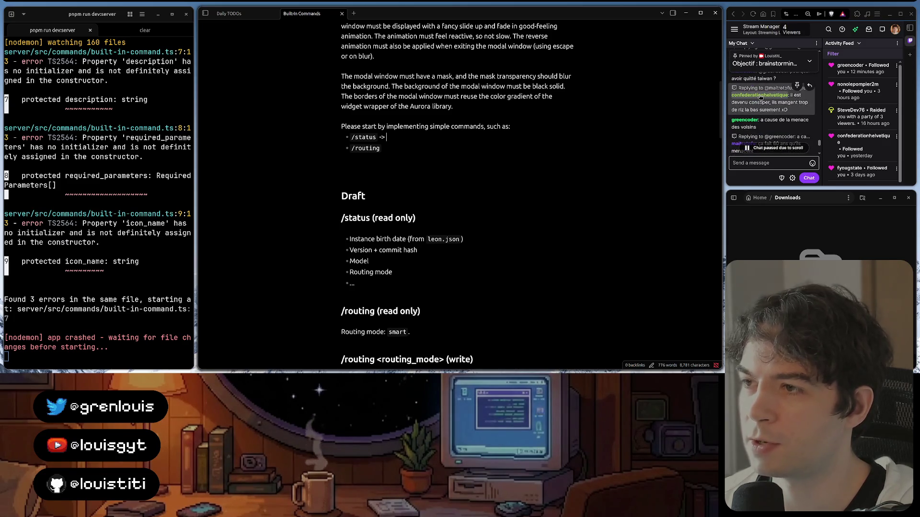
scroll(759, 96, "down", 1)
scroll(759, 96, "down", 2)
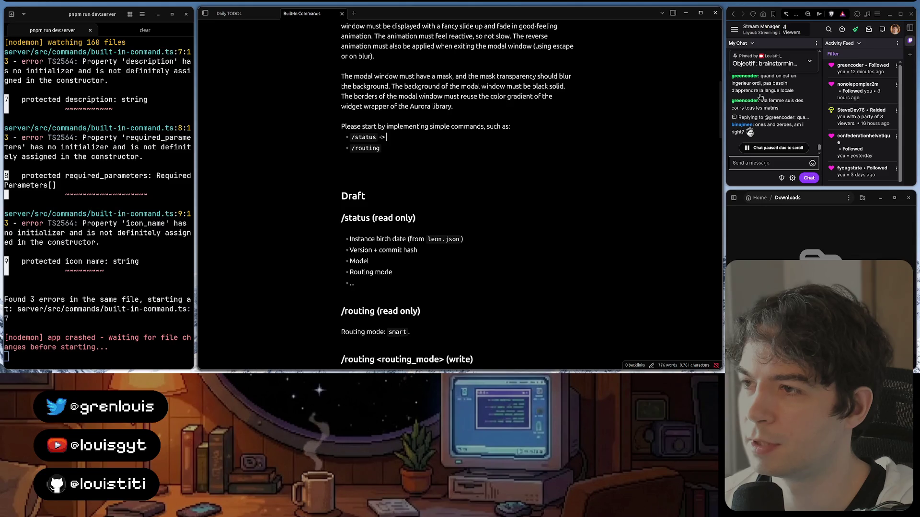
scroll(760, 96, "down", 1)
scroll(760, 97, "down", 1)
scroll(760, 97, "down", 1)
scroll(761, 99, "down", 2)
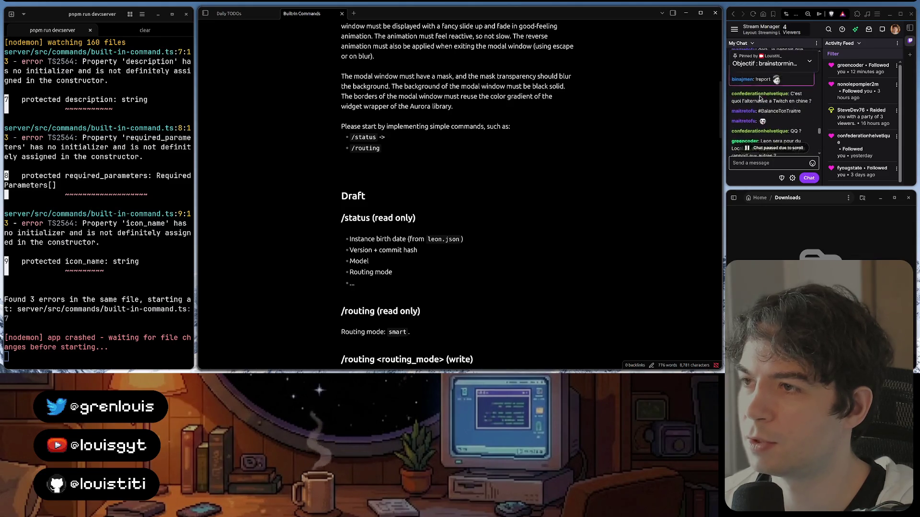
scroll(760, 96, "down", 2)
scroll(759, 97, "down", 1)
scroll(760, 97, "down", 1)
scroll(760, 98, "down", 2)
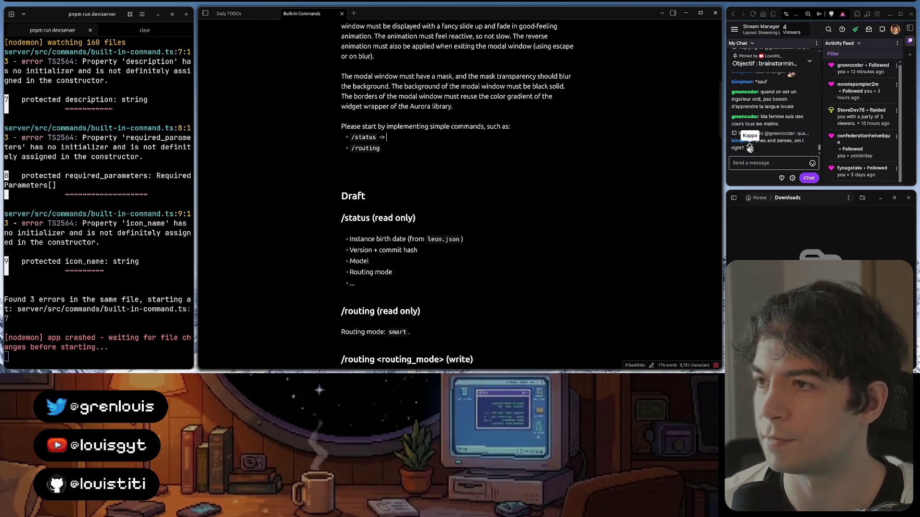
scroll(750, 147, "up", 3)
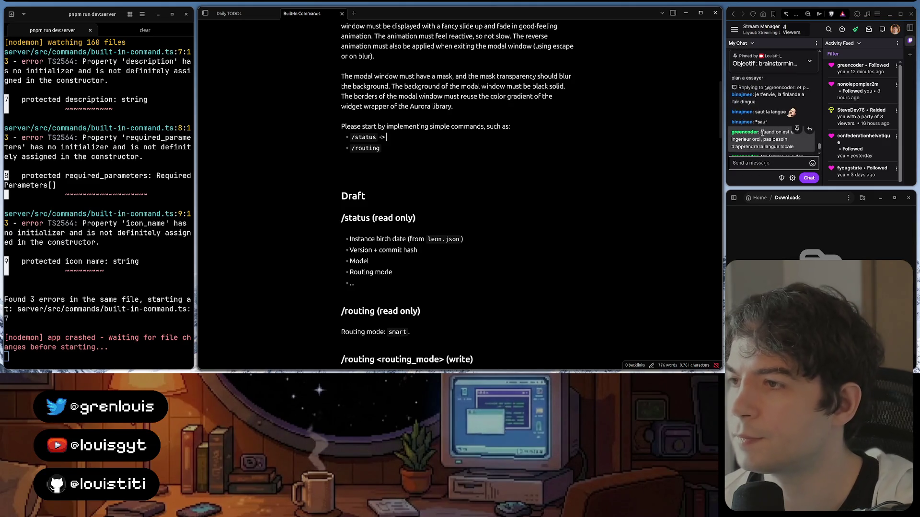
scroll(762, 133, "down", 2)
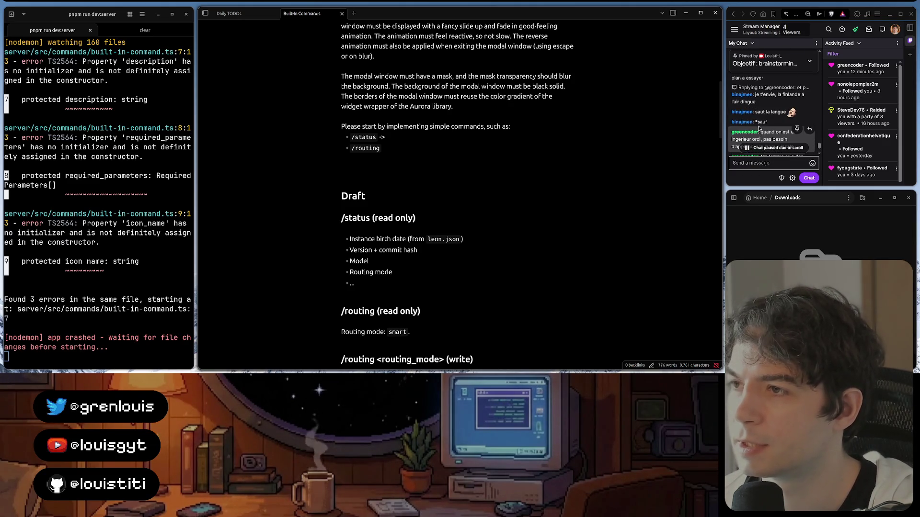
scroll(762, 133, "down", 3)
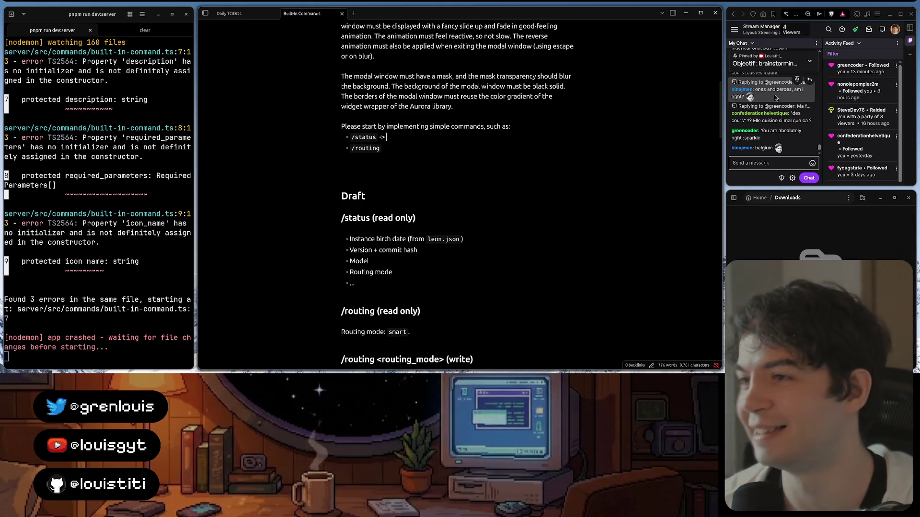
scroll(775, 97, "up", 2)
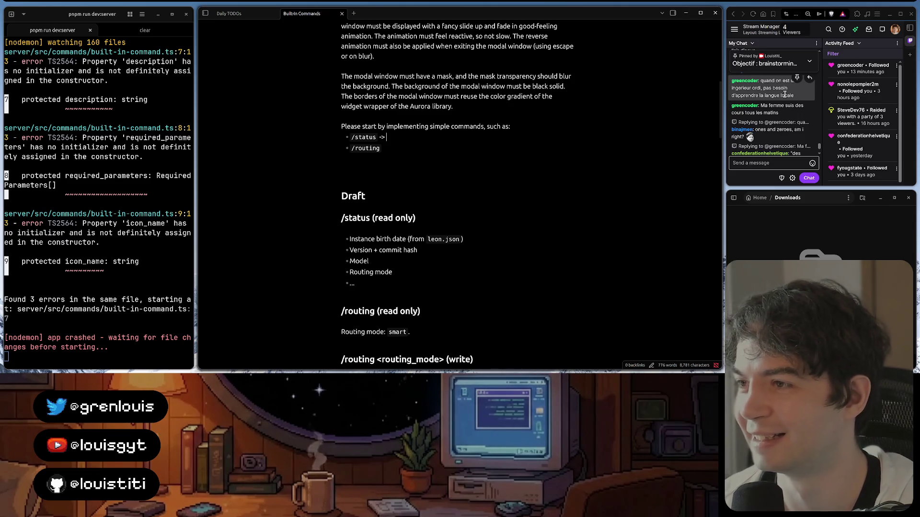
scroll(785, 95, "down", 2)
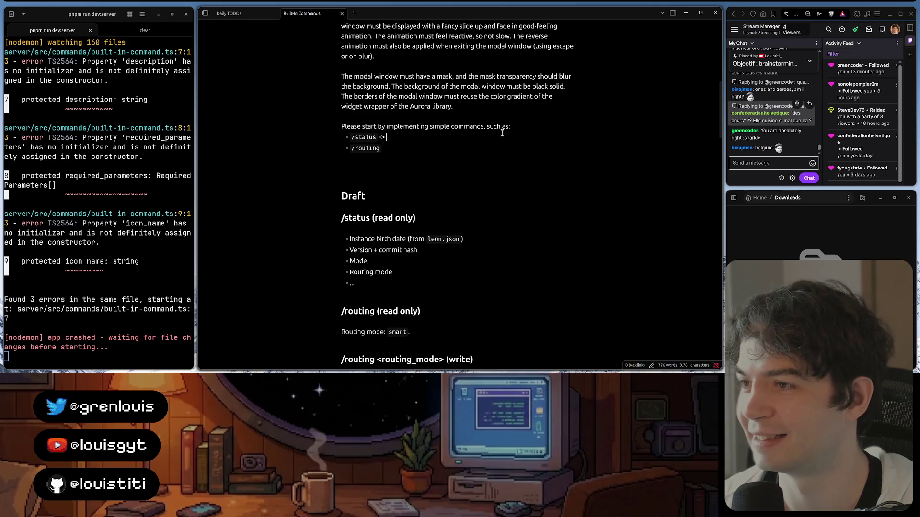
left_click(436, 150)
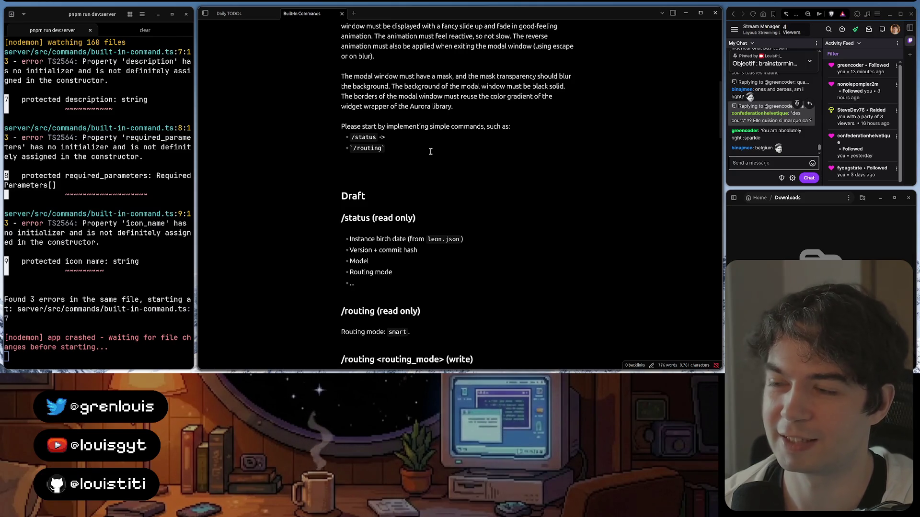
- Write 'must return' after the /status arrow, then move the caret into the Kick-Off Prompt heading
left_click(434, 142)
type("must retur")
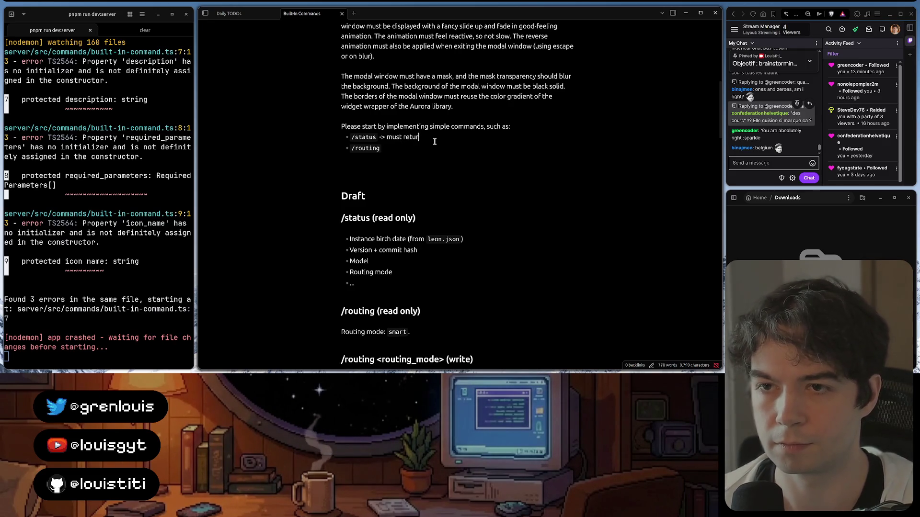
type("n")
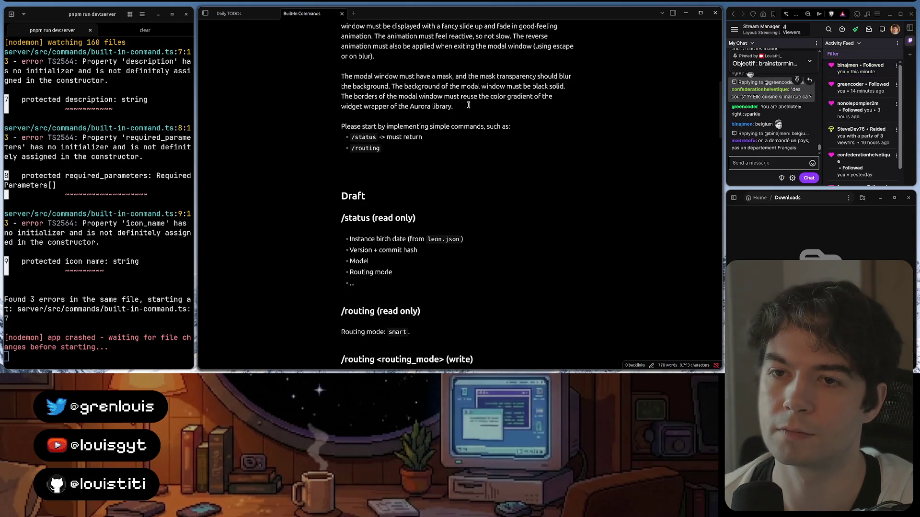
scroll(467, 105, "up", 1)
scroll(468, 105, "up", 2)
scroll(467, 105, "up", 3)
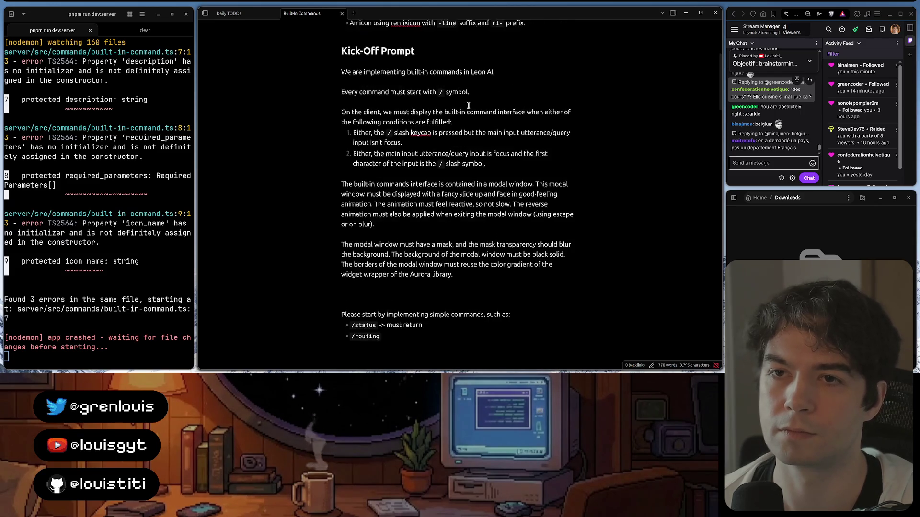
scroll(468, 105, "up", 2)
left_click(441, 127)
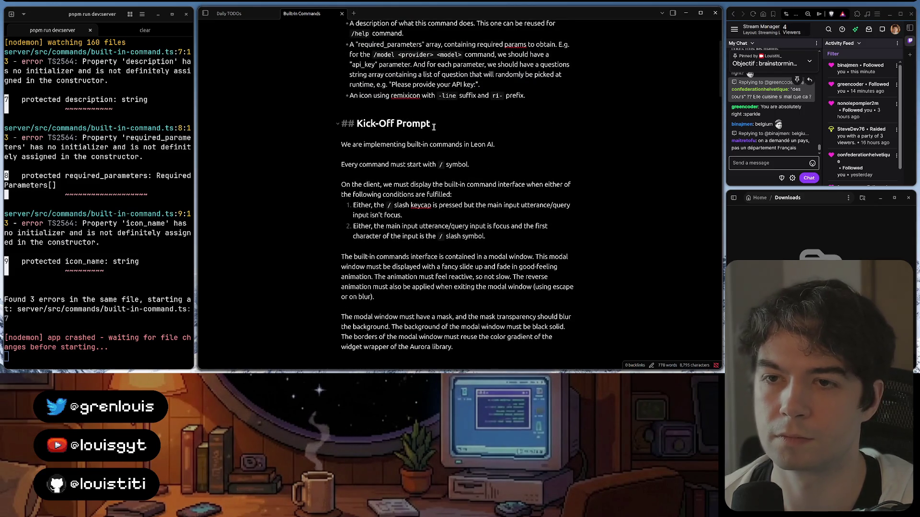
left_click(396, 127)
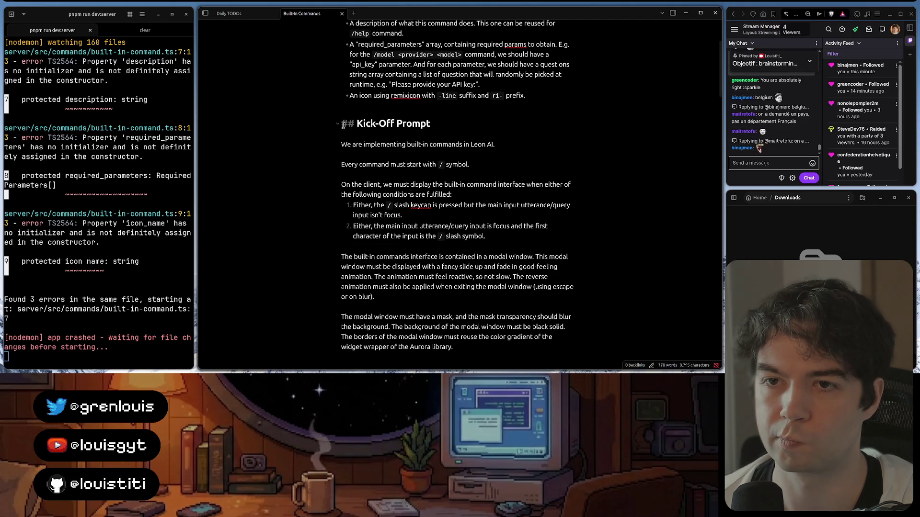
scroll(343, 125, "down", 2)
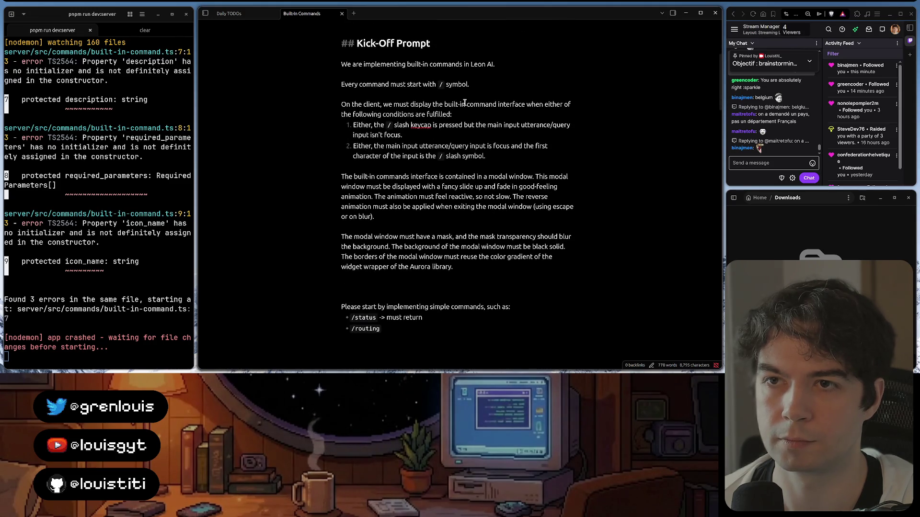
- Insert a '### Background' subheading on a new line under the Kick-Off Prompt heading
key("Home")
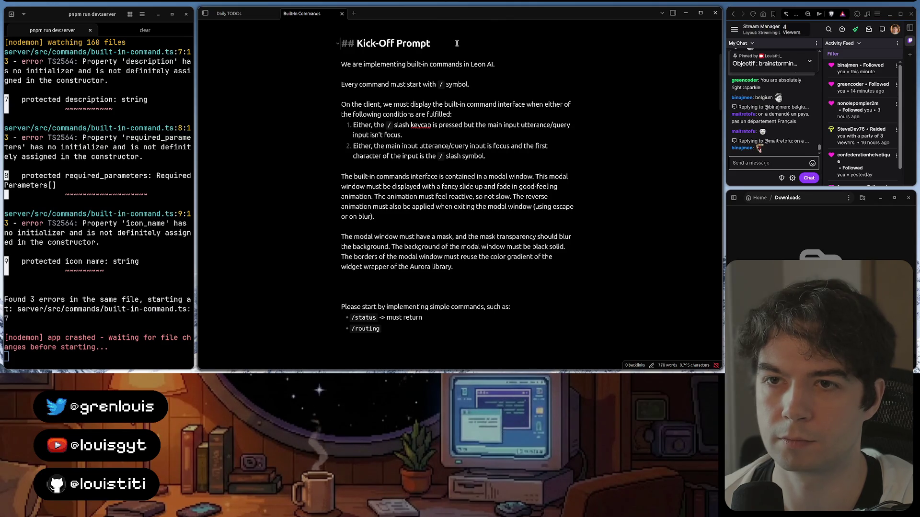
key("End")
key("Return")
type("##")
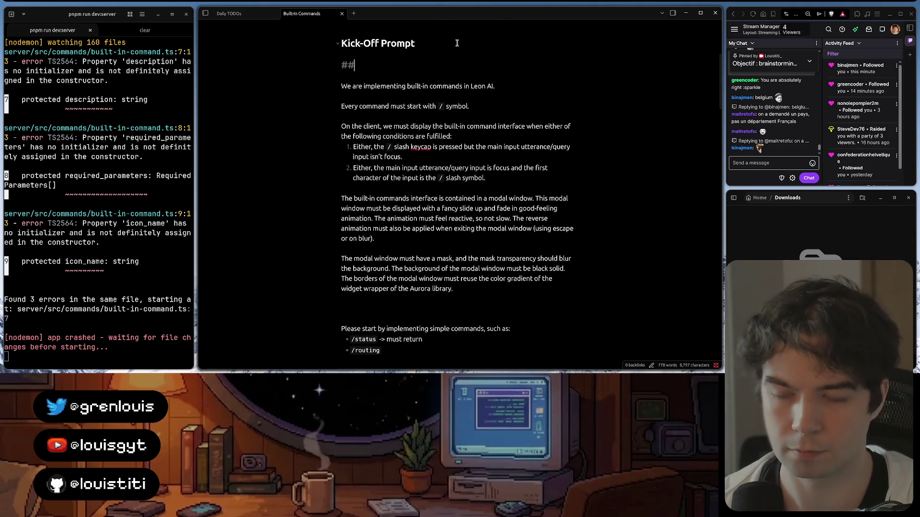
type("# Background")
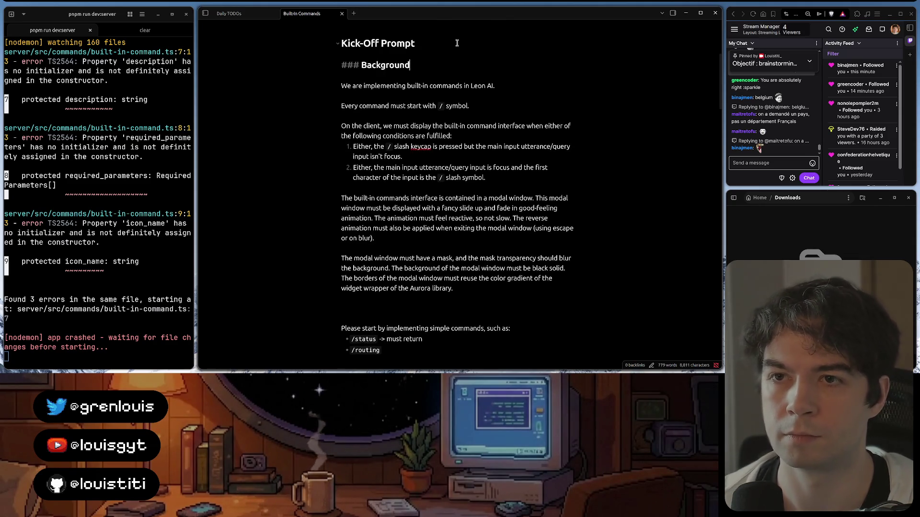
left_click(491, 107)
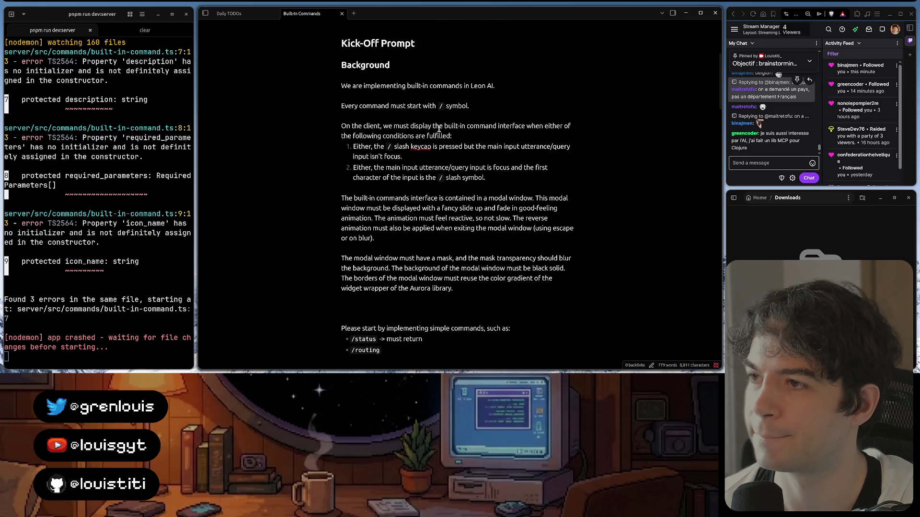
scroll(818, 123, "up", 3)
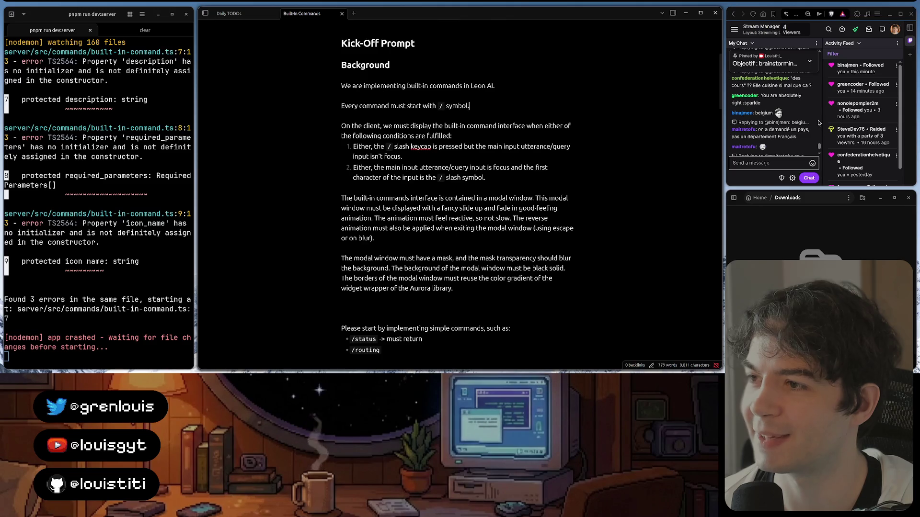
scroll(817, 123, "down", 2)
scroll(818, 123, "down", 1)
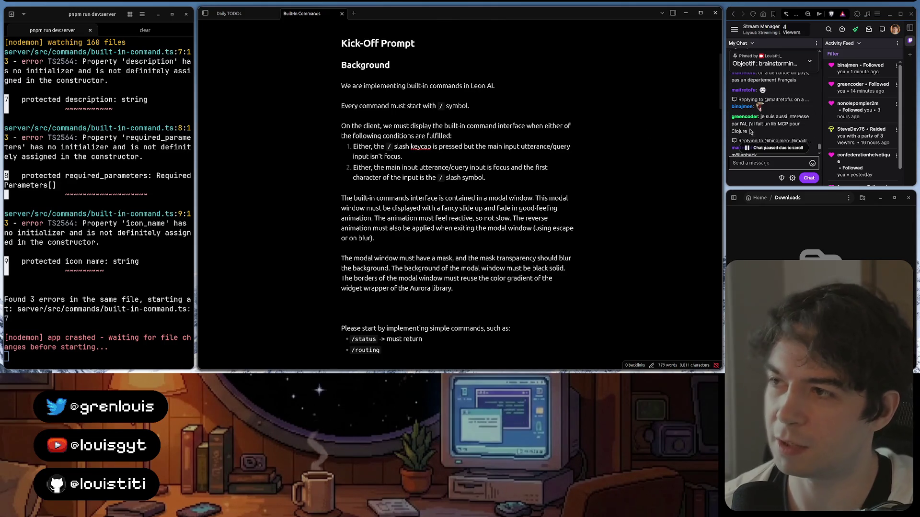
scroll(760, 133, "down", 2)
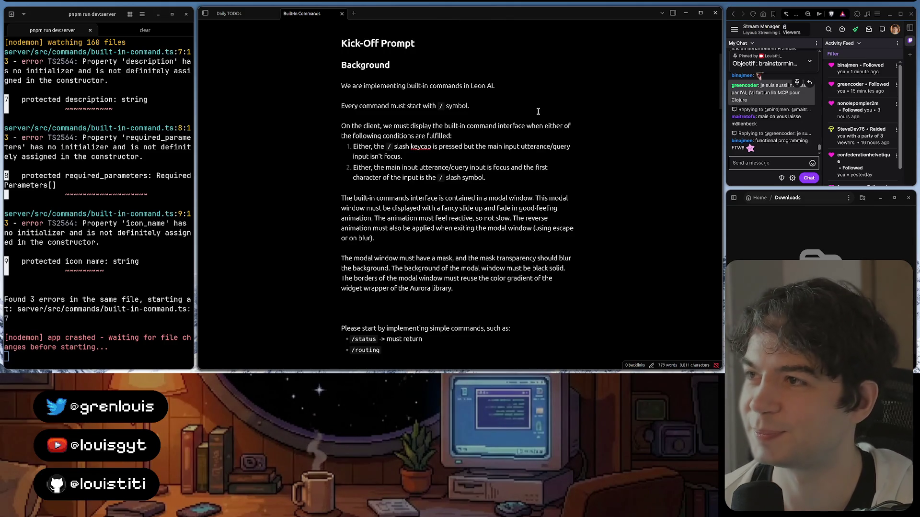
scroll(465, 233, "down", 5)
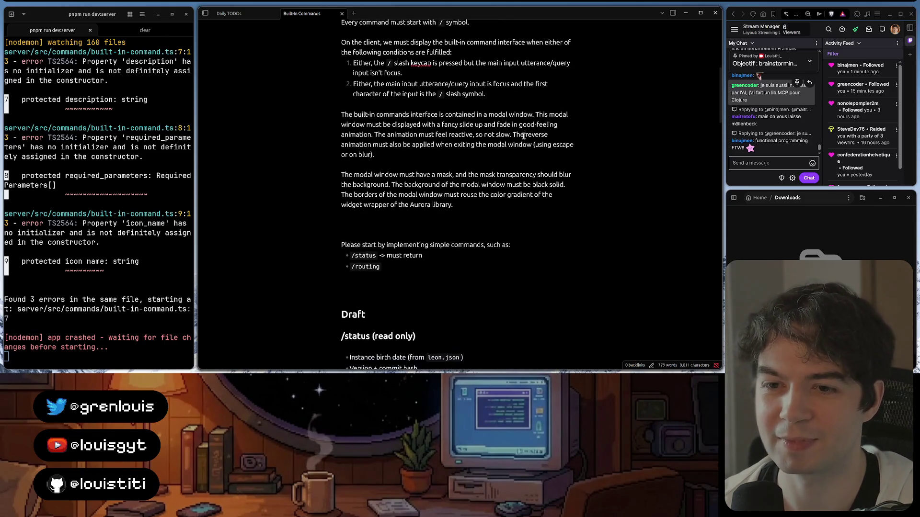
scroll(462, 225, "up", 5)
scroll(489, 202, "up", 2)
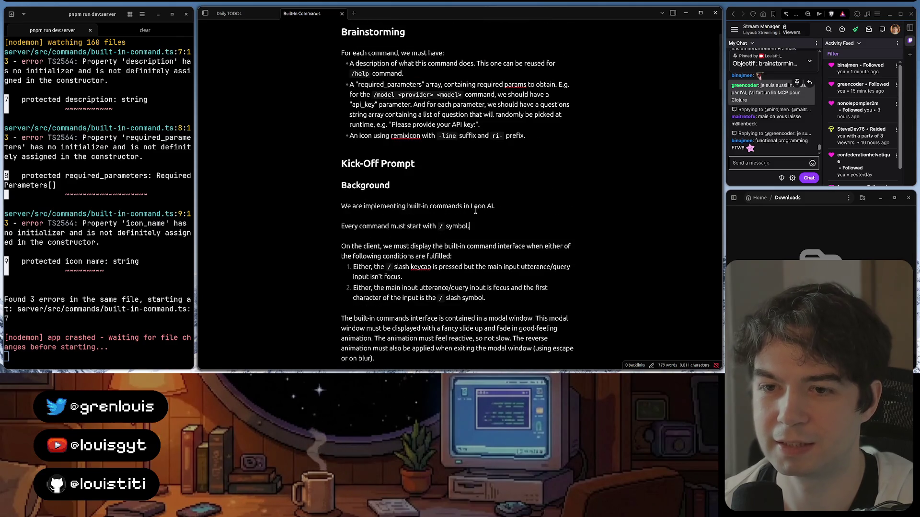
scroll(499, 190, "down", 2)
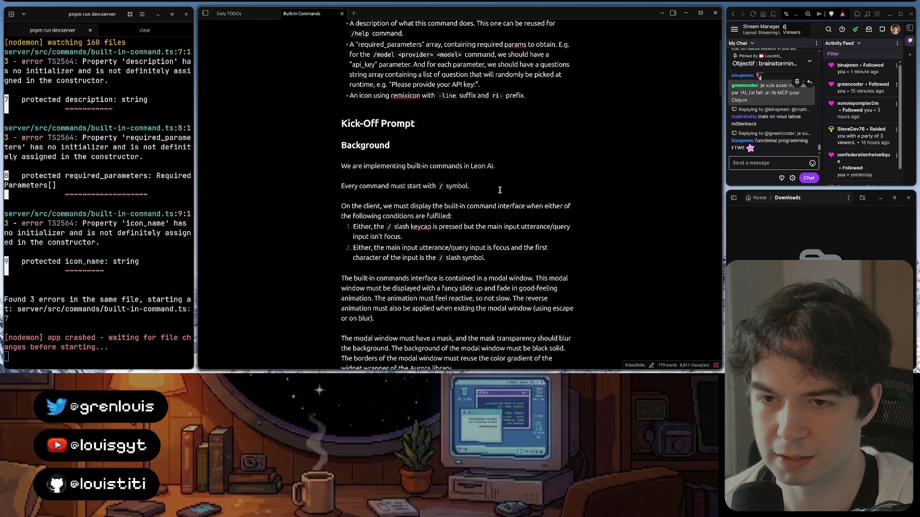
key("Return")
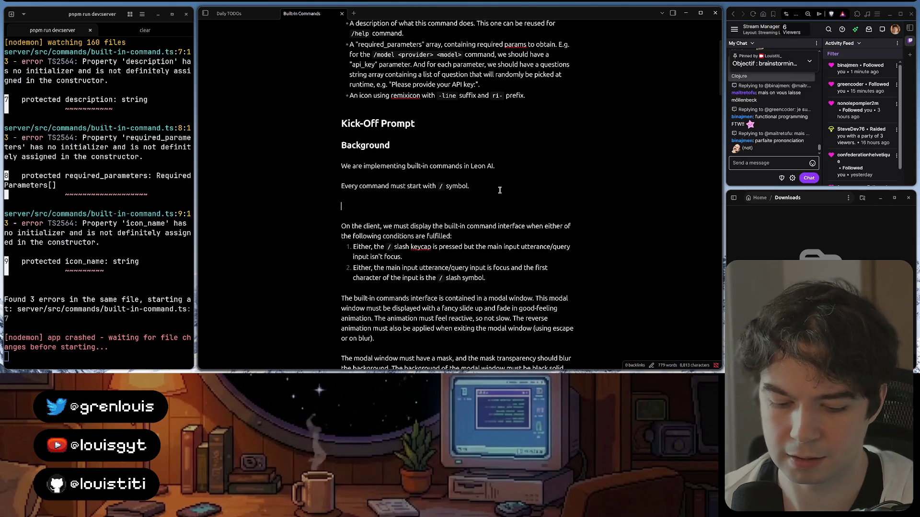
type("### Mod")
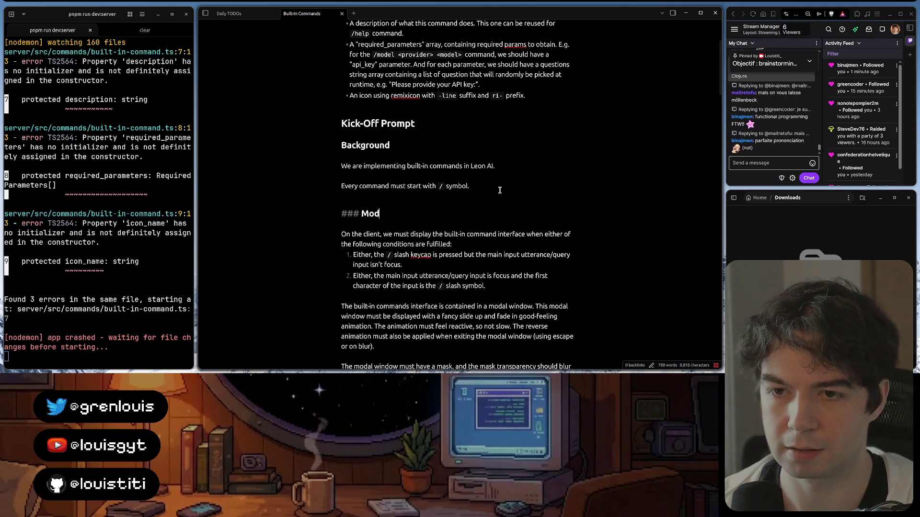
type("al")
key("ctrl+BackSpace")
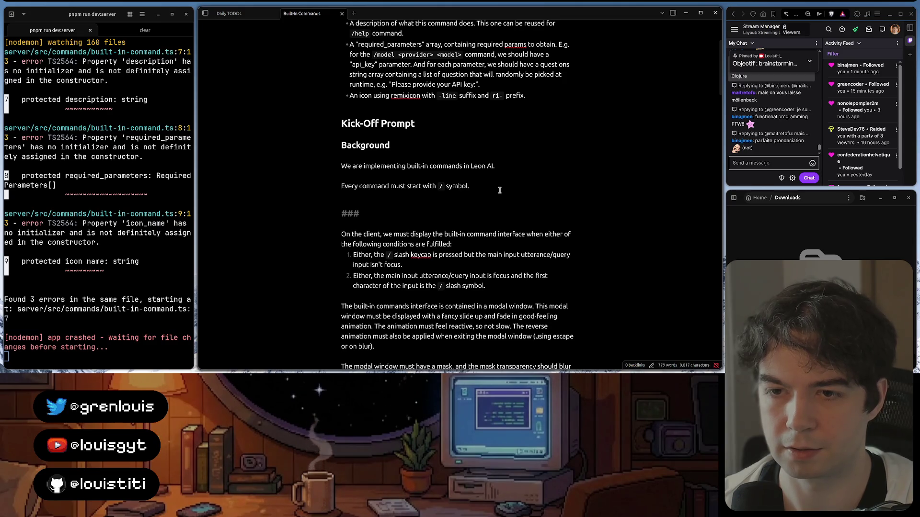
type("User Interface")
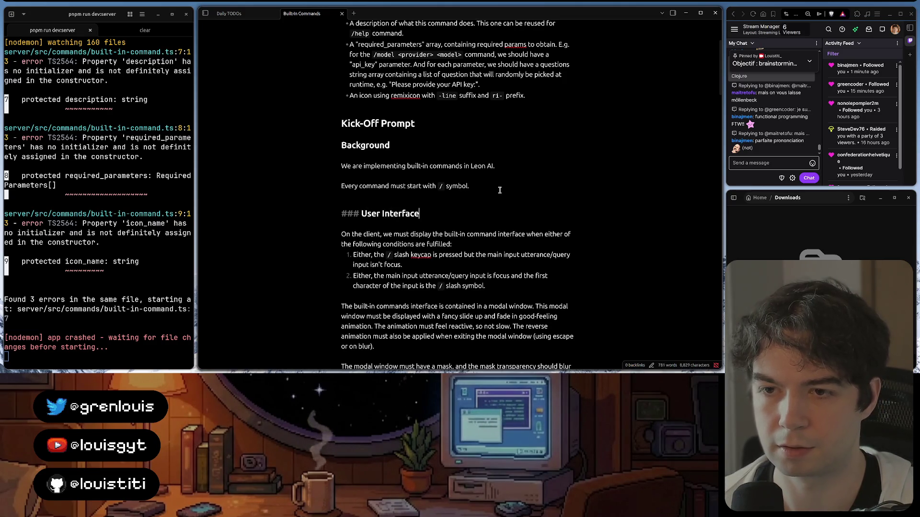
type(" / Client")
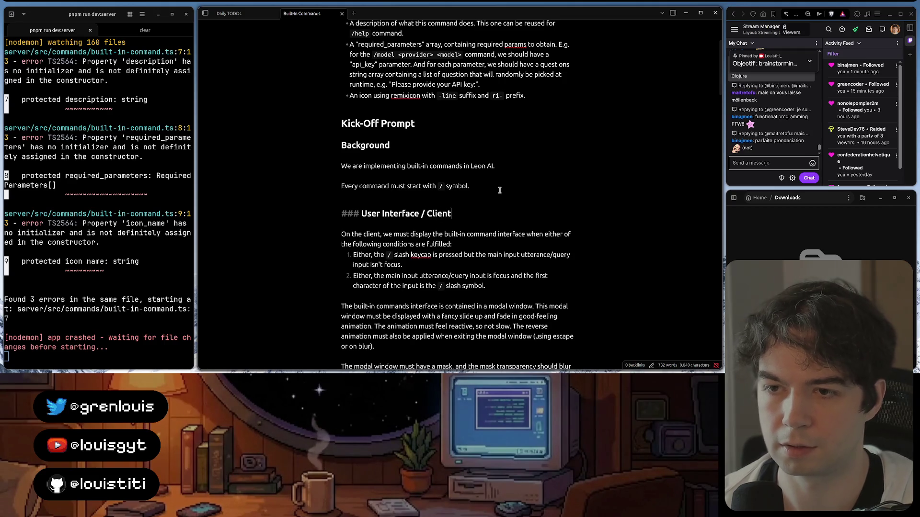
left_click(513, 242)
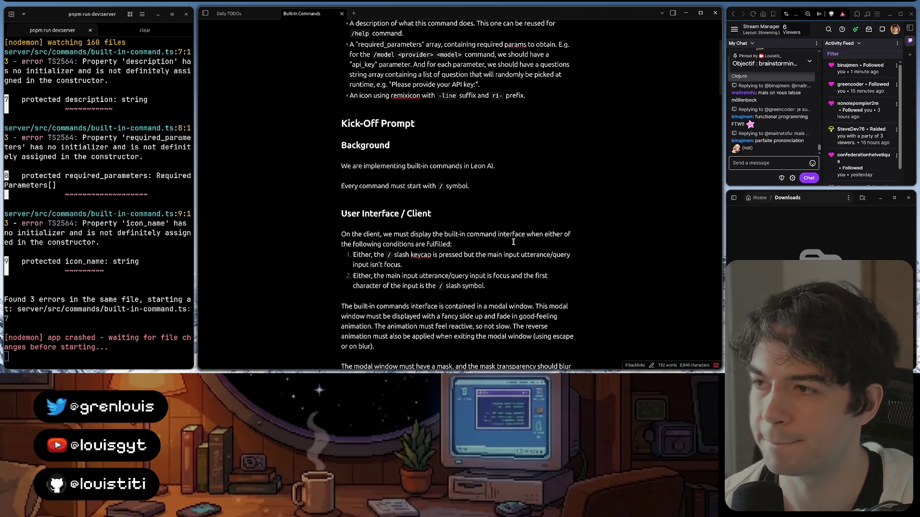
scroll(513, 243, "down", 1)
scroll(513, 242, "down", 1)
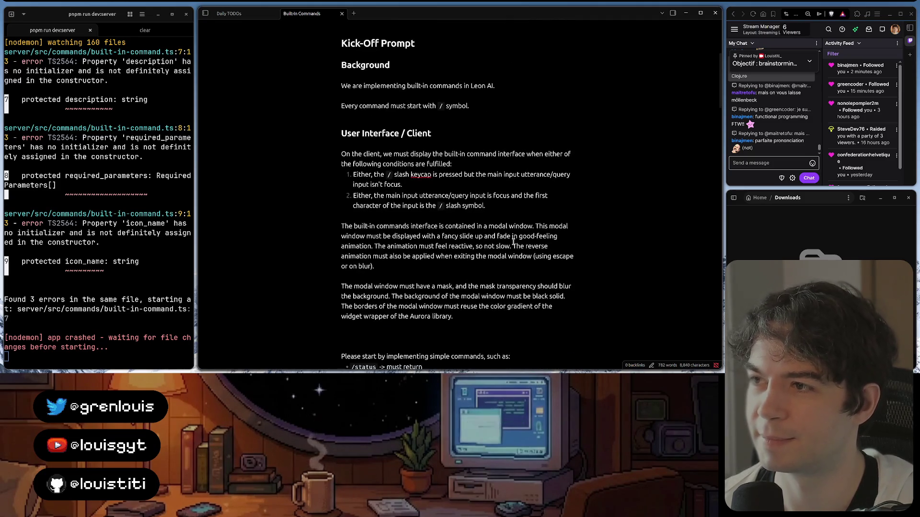
left_click(510, 215)
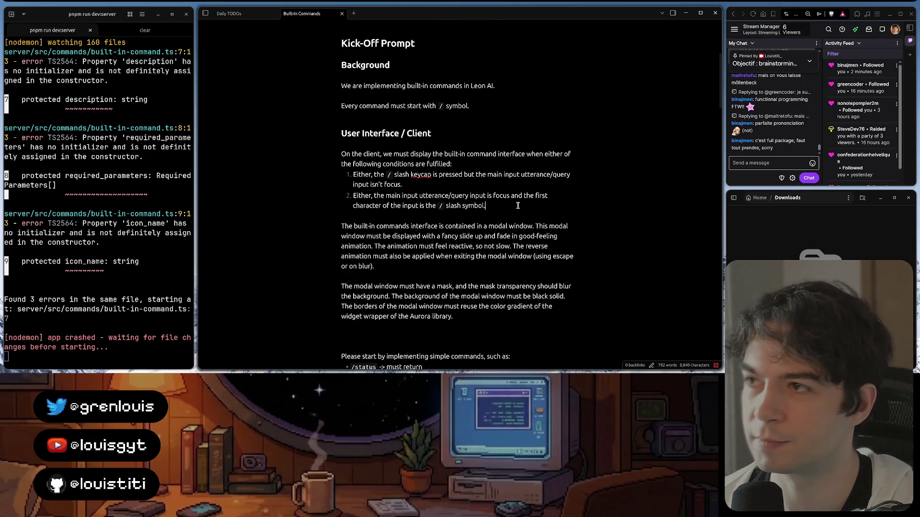
scroll(469, 164, "up", 1)
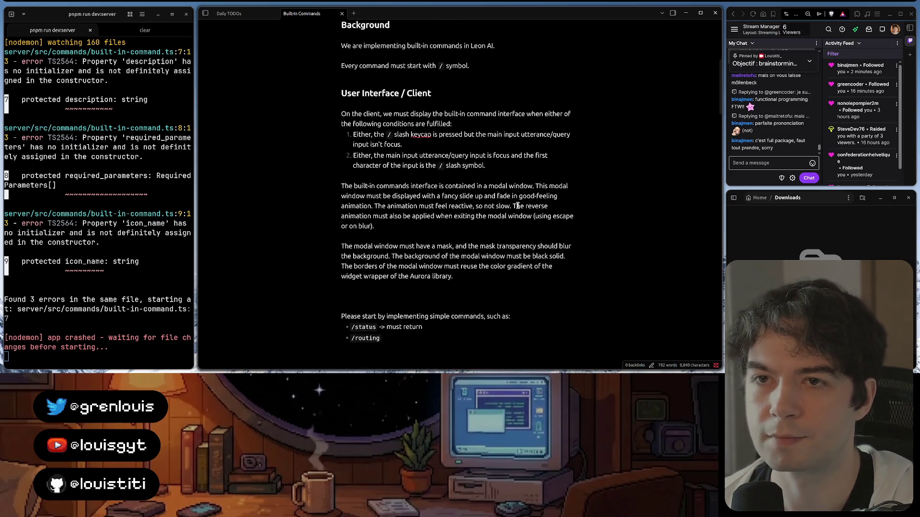
- Position the caret on the blank line above 'Please start by implementing…' for the new heading
key("Down")
key("Down")
key("Up")
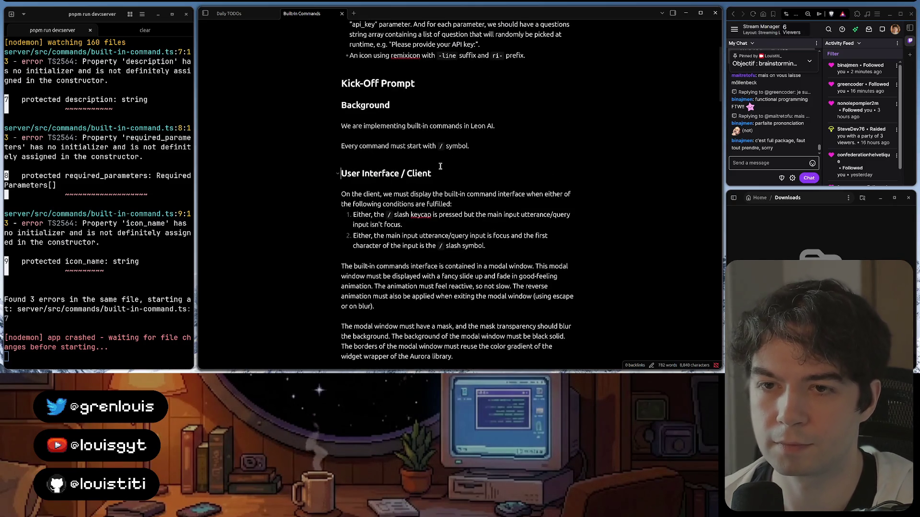
key("Down")
key("Up")
key("Down")
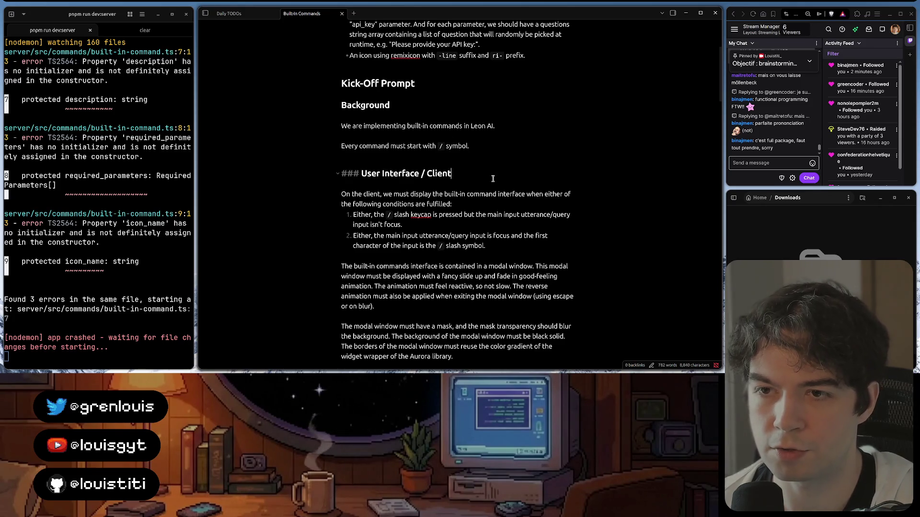
scroll(467, 173, "down", 1)
scroll(478, 175, "down", 1)
scroll(489, 179, "down", 1)
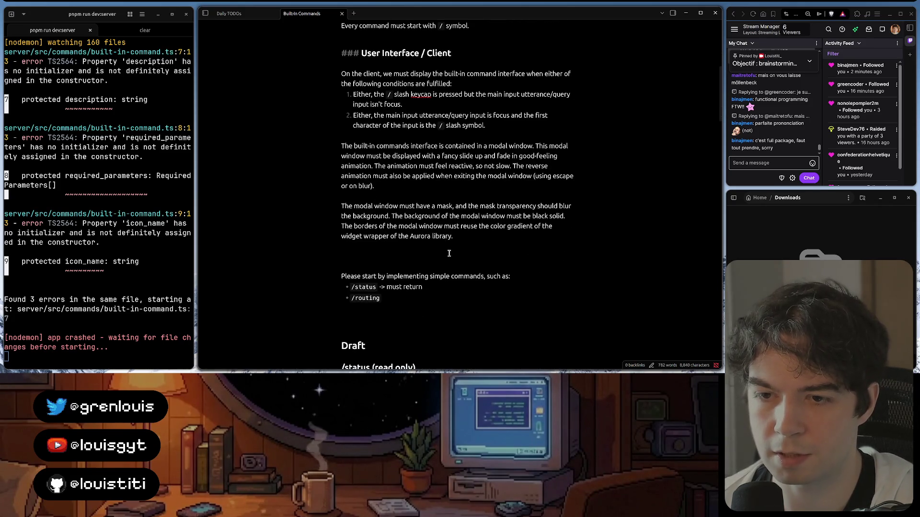
left_click(462, 242)
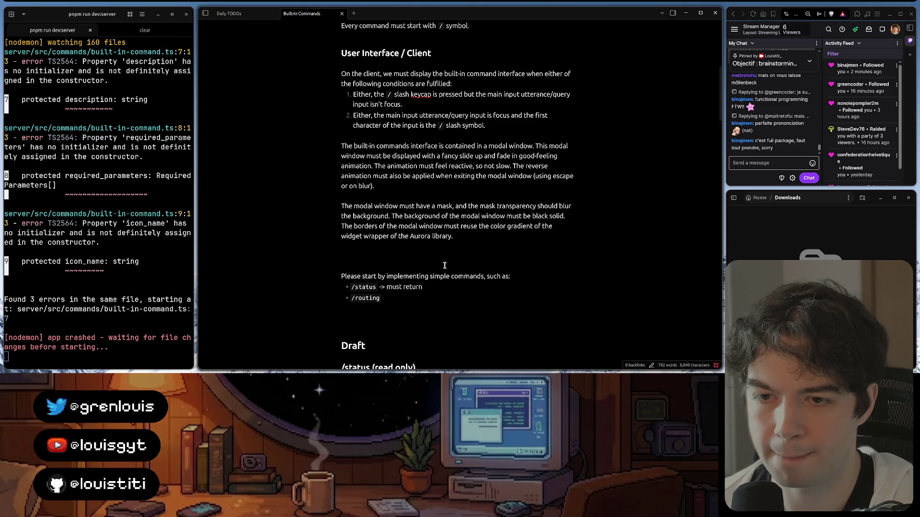
left_click(427, 255)
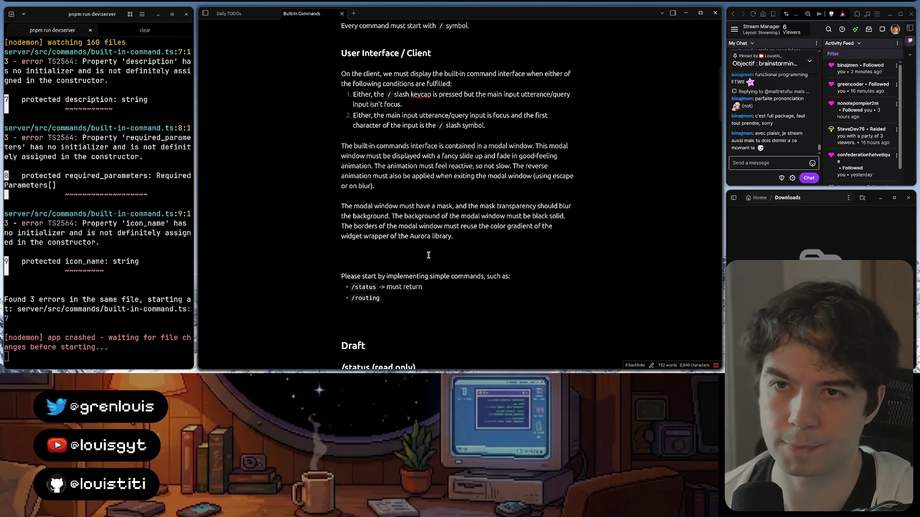
scroll(431, 216, "up", 2)
left_click(439, 142)
scroll(394, 305, "down", 1)
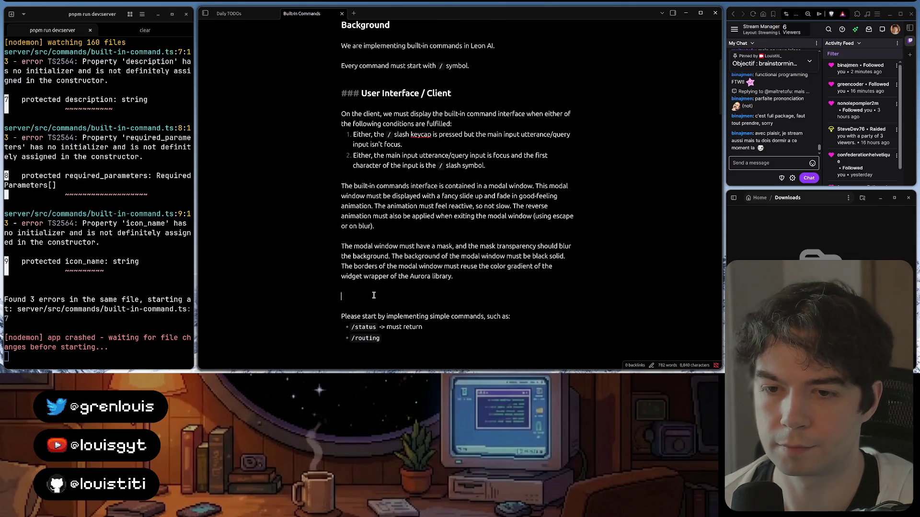
type("### First")
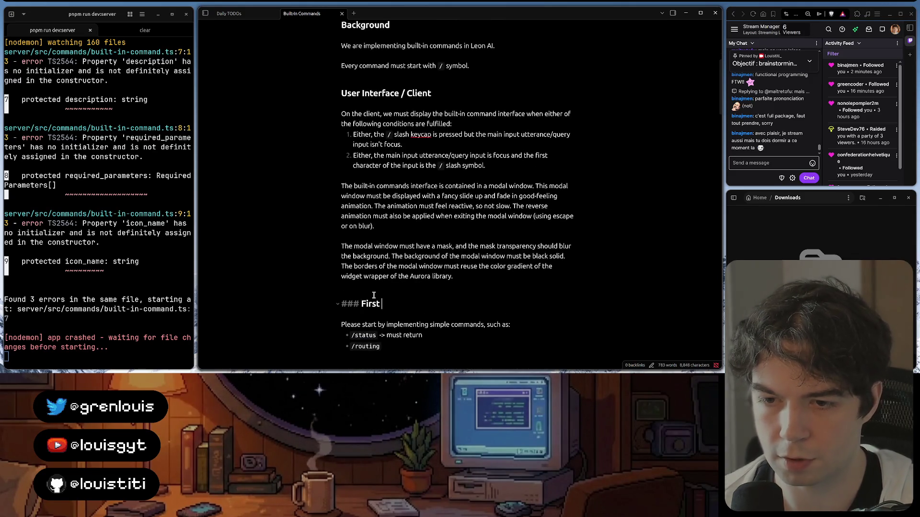
type("Commands To Im")
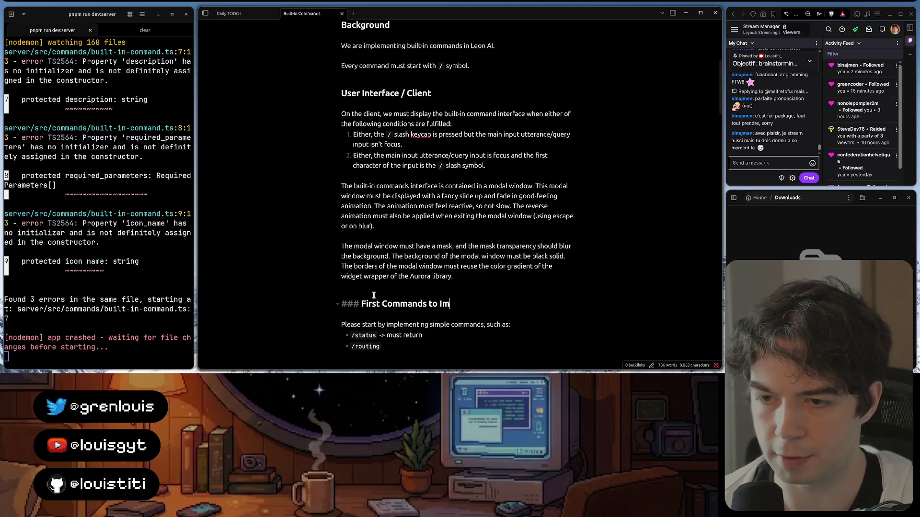
type("plement")
scroll(373, 295, "down", 3)
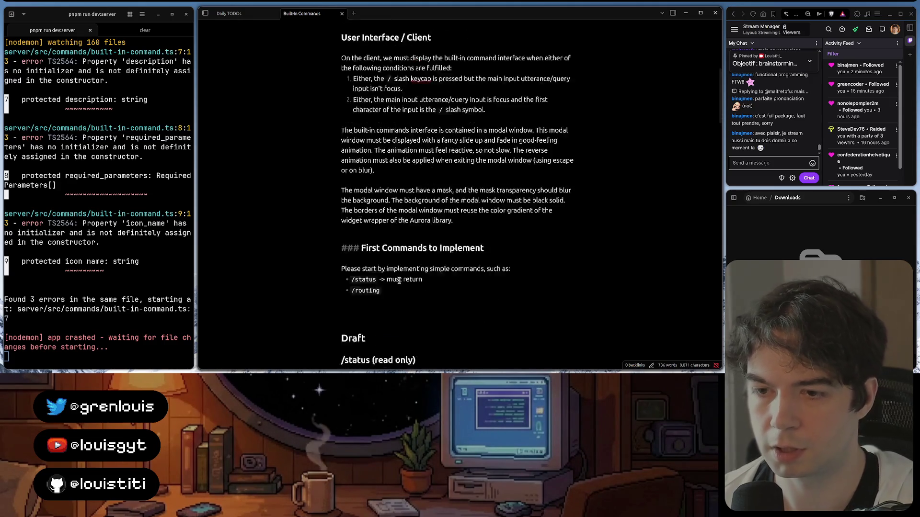
scroll(508, 191, "up", 1)
- Add the '### First Commands to Implement' heading and leave it so it renders
left_click(508, 192)
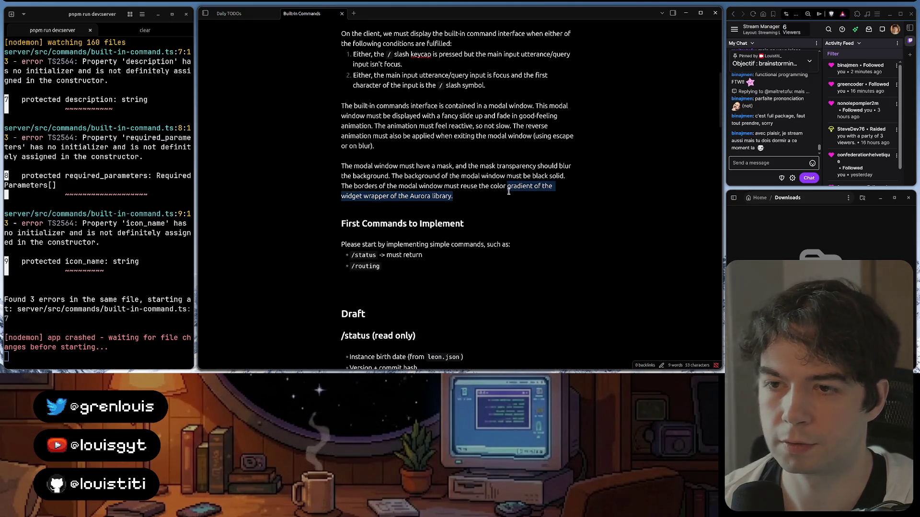
left_click(420, 209)
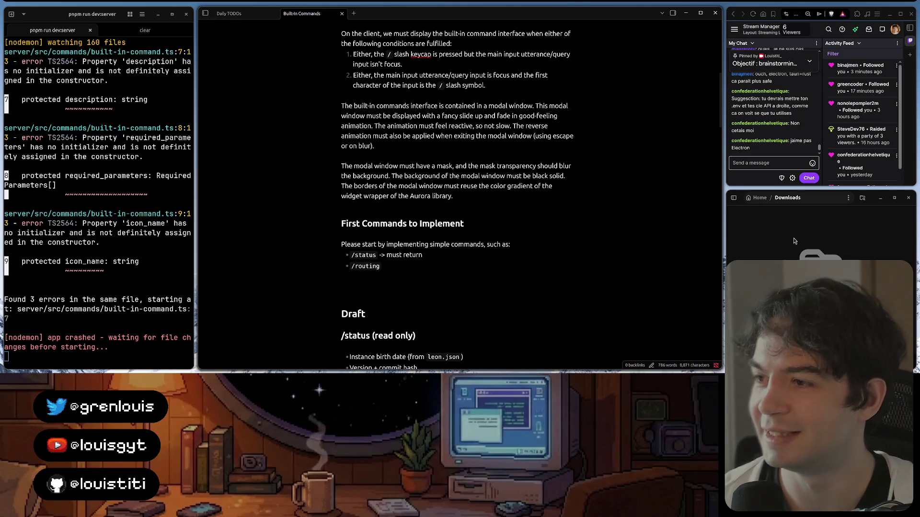
- Review built-in-command.ts in WebStorm via a quick 'env' file search, then return to the Figma browser
left_click(402, 363)
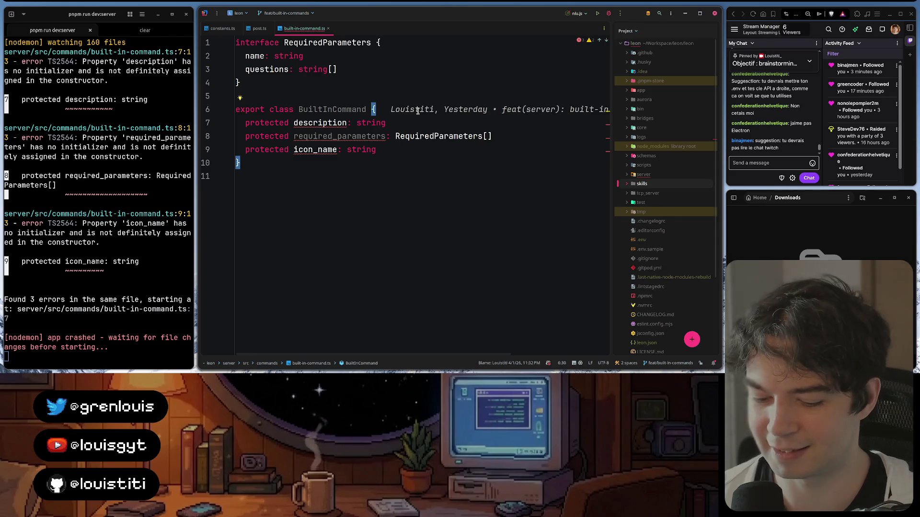
key("ctrl+shift+n")
type("env")
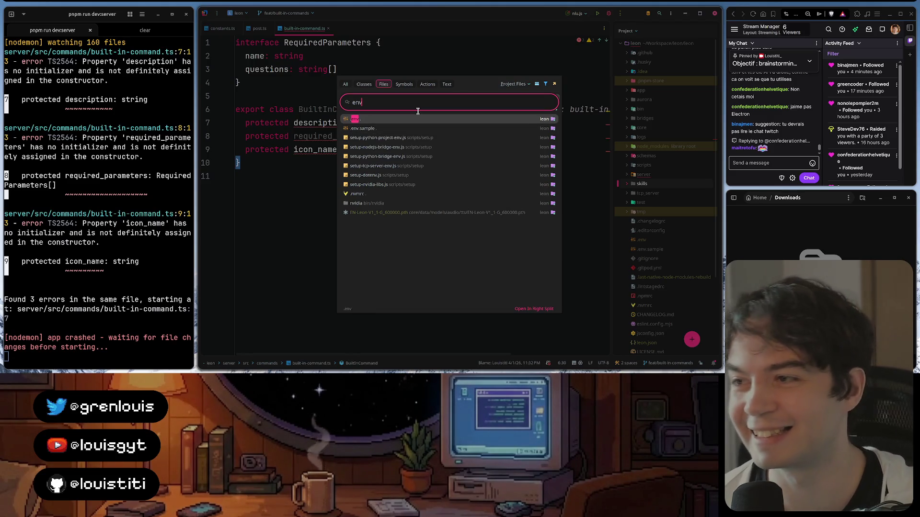
key("Escape")
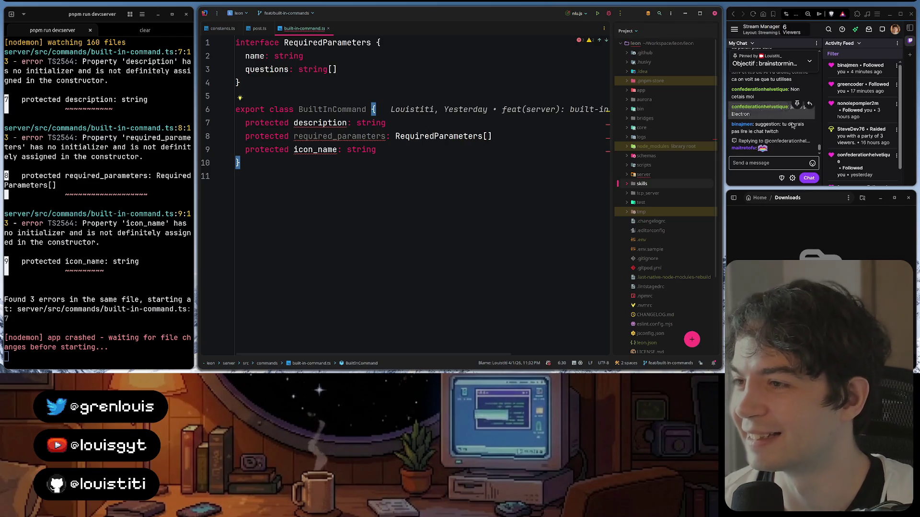
mouse_move(769, 123)
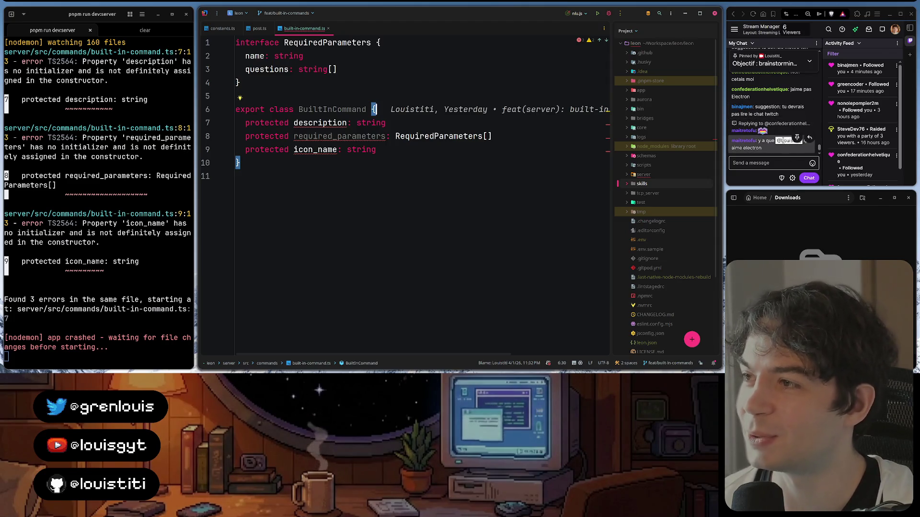
left_click(455, 151)
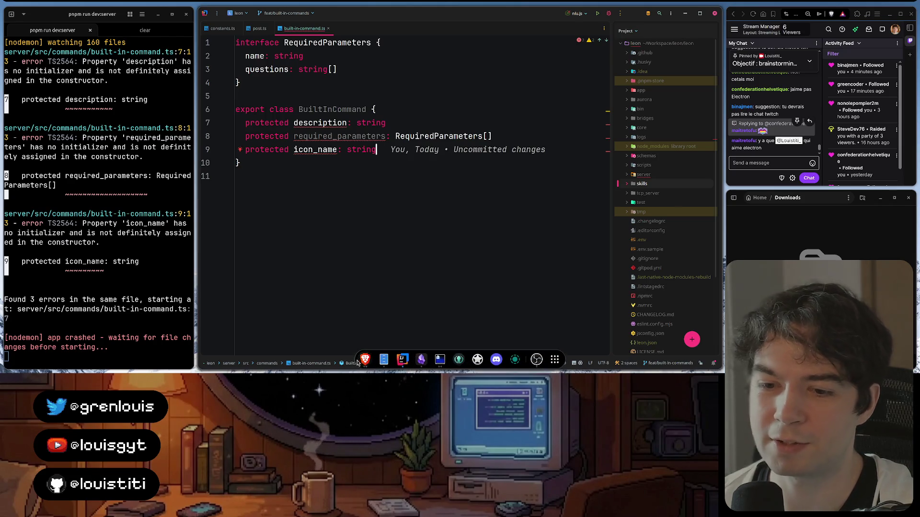
left_click(365, 360)
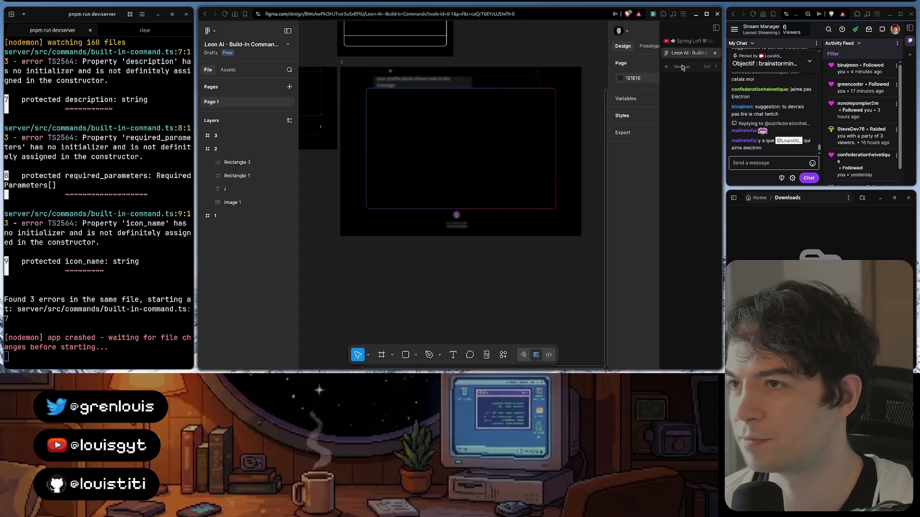
- Navigate a new browser tab to the x.com/theo profile
key("ctrl+t")
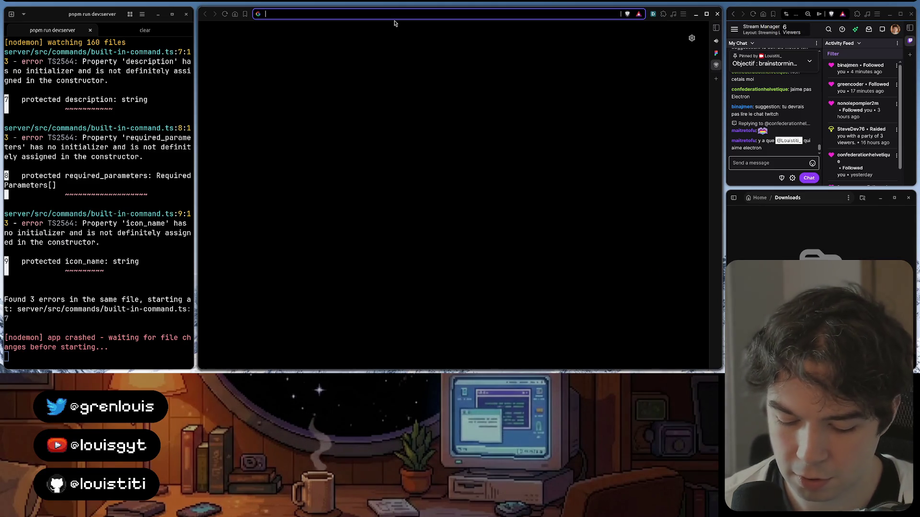
type("x.com/grenlouis")
key("ctrl+BackSpace")
type("theo")
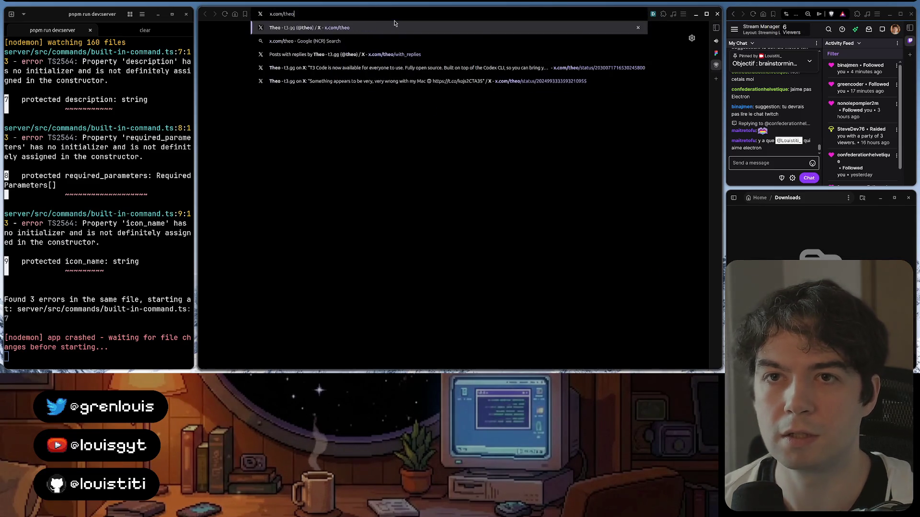
key("Return")
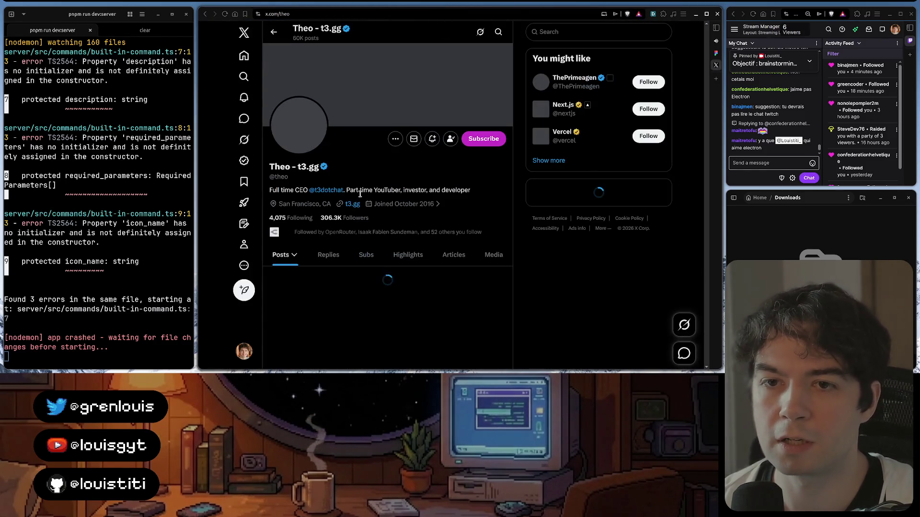
scroll(349, 141, "down", 1)
scroll(349, 141, "down", 2)
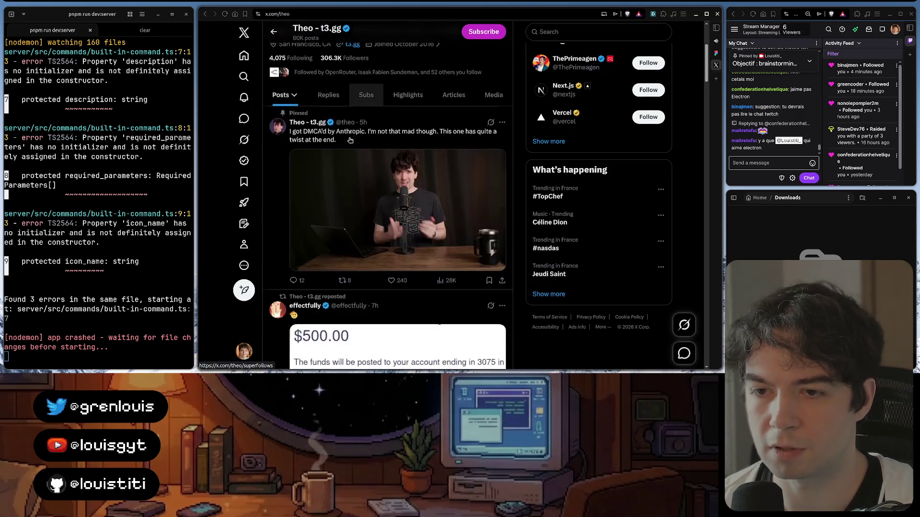
scroll(349, 141, "down", 2)
scroll(350, 140, "down", 1)
scroll(349, 141, "down", 1)
scroll(349, 140, "down", 1)
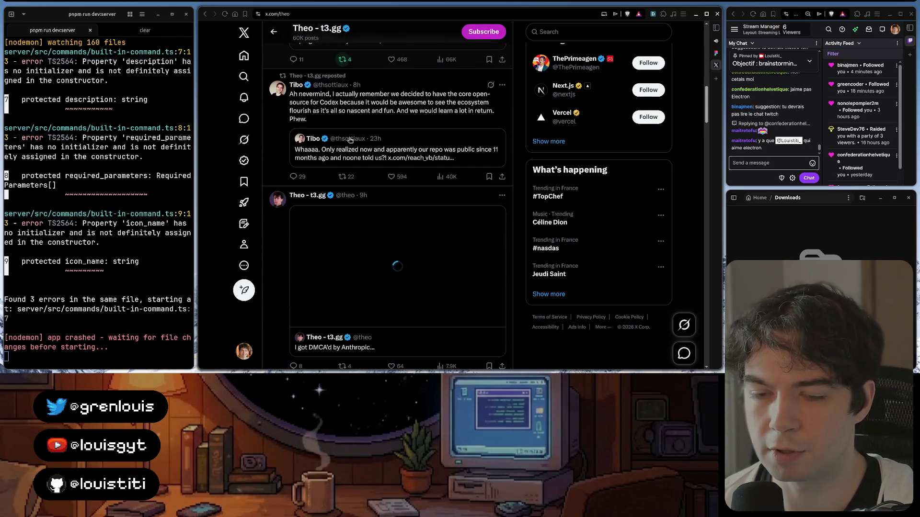
scroll(350, 140, "down", 1)
scroll(350, 139, "down", 2)
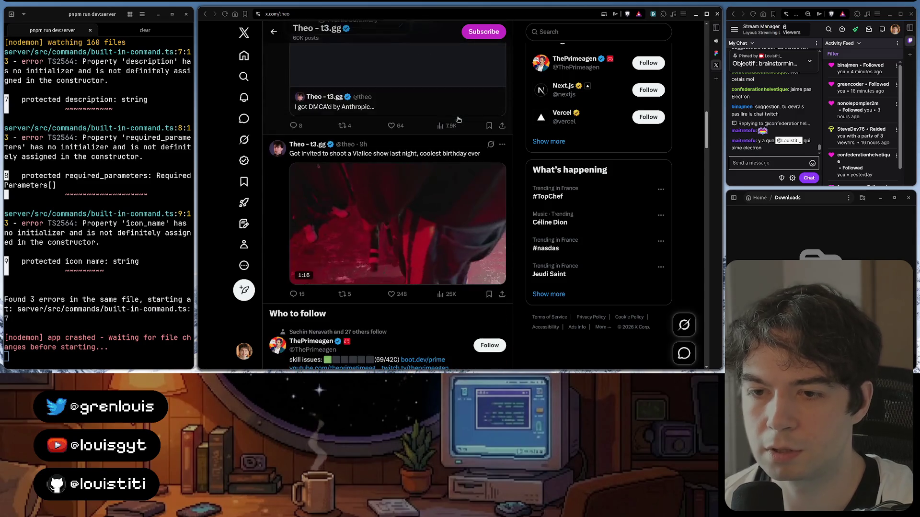
scroll(349, 140, "down", 2)
scroll(458, 119, "down", 3)
scroll(458, 119, "down", 3)
scroll(458, 120, "down", 2)
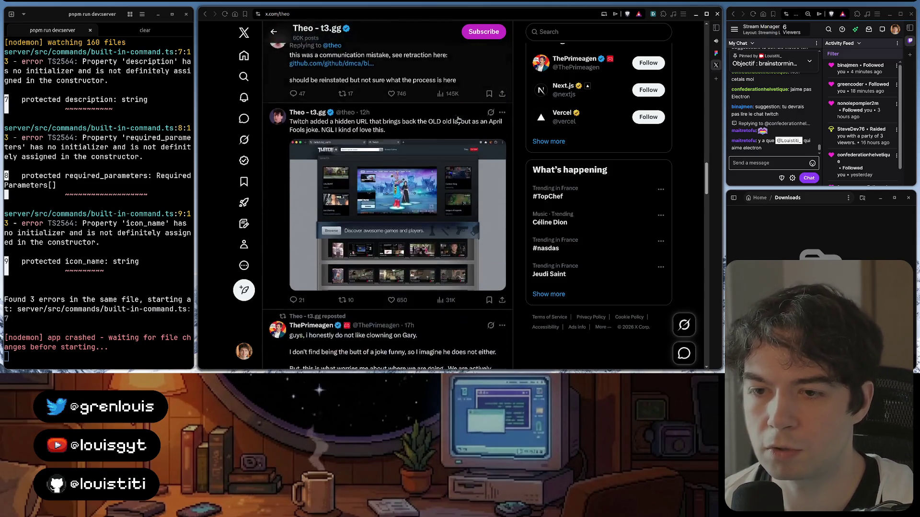
scroll(458, 119, "down", 2)
scroll(458, 119, "down", 3)
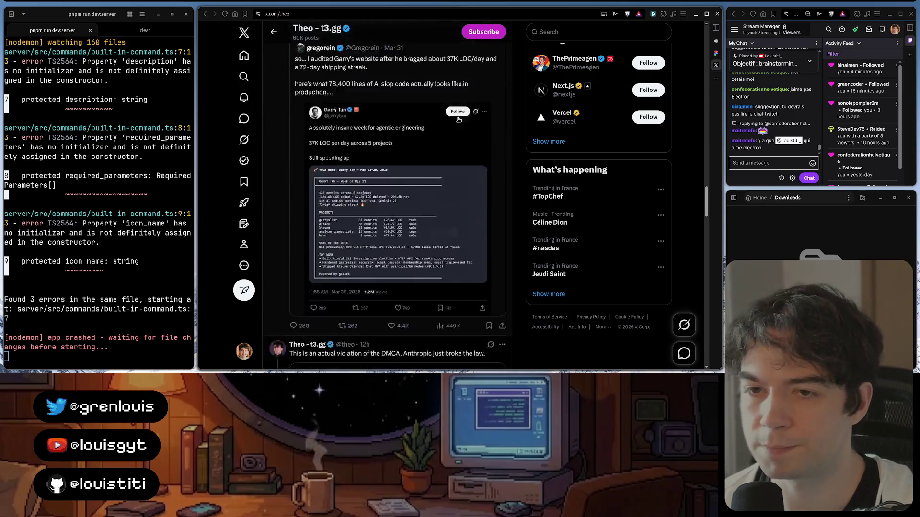
scroll(457, 119, "down", 3)
scroll(458, 119, "down", 1)
scroll(457, 119, "down", 2)
scroll(458, 120, "down", 3)
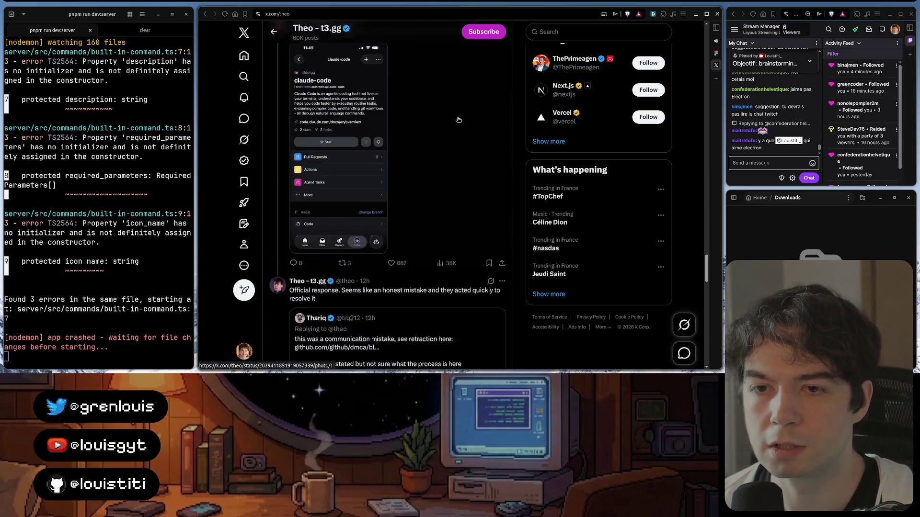
scroll(457, 120, "down", 3)
scroll(457, 119, "down", 3)
scroll(457, 119, "down", 3)
scroll(457, 119, "down", 3)
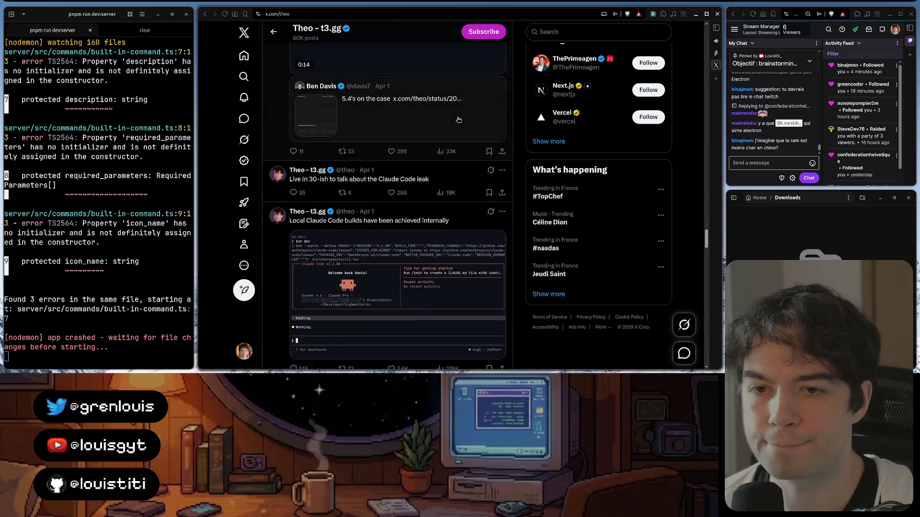
scroll(457, 120, "down", 3)
scroll(458, 120, "down", 3)
scroll(458, 119, "down", 3)
scroll(458, 119, "down", 3)
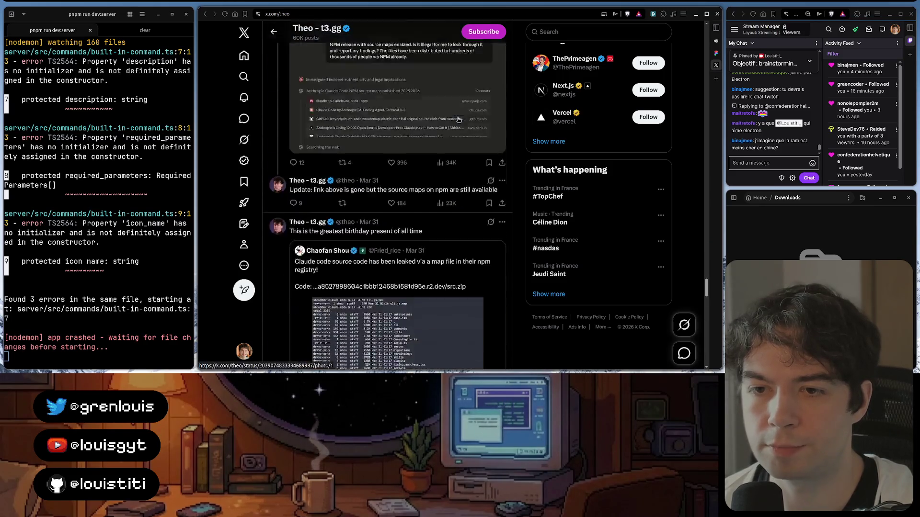
scroll(457, 119, "down", 3)
scroll(458, 119, "down", 3)
scroll(458, 120, "down", 3)
scroll(458, 120, "down", 3)
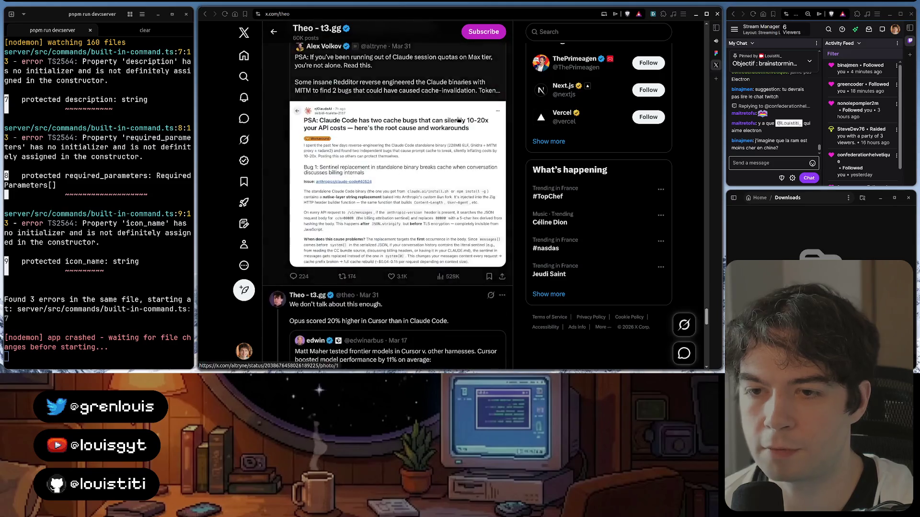
scroll(458, 120, "down", 3)
scroll(458, 119, "down", 3)
scroll(457, 119, "down", 2)
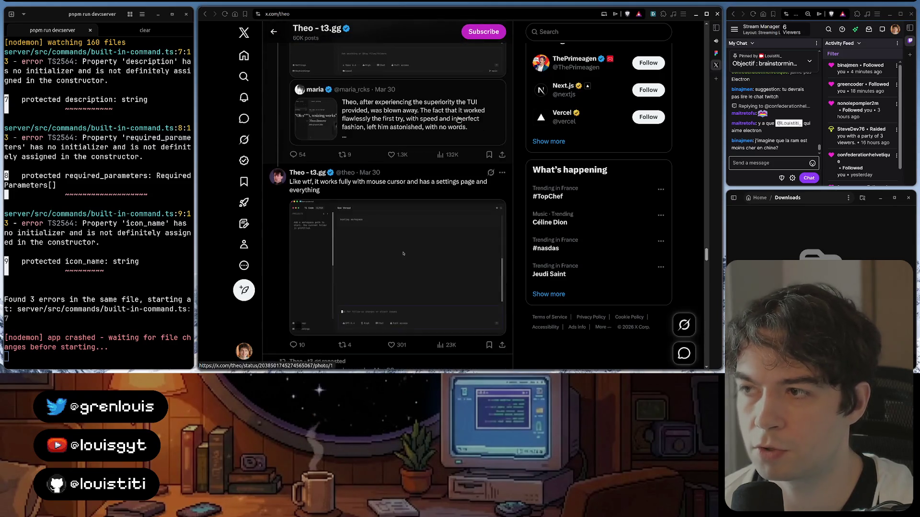
scroll(457, 119, "down", 2)
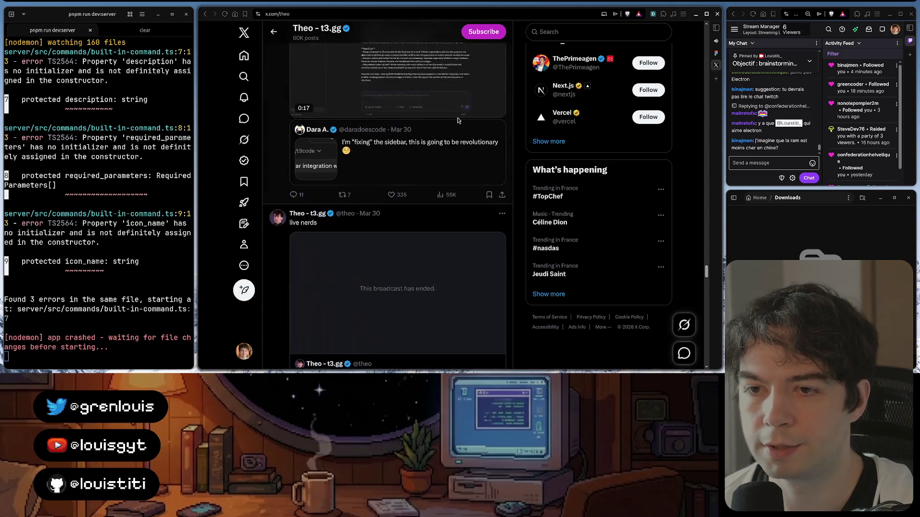
scroll(458, 119, "down", 3)
scroll(458, 119, "down", 3)
scroll(457, 119, "down", 3)
scroll(458, 120, "down", 3)
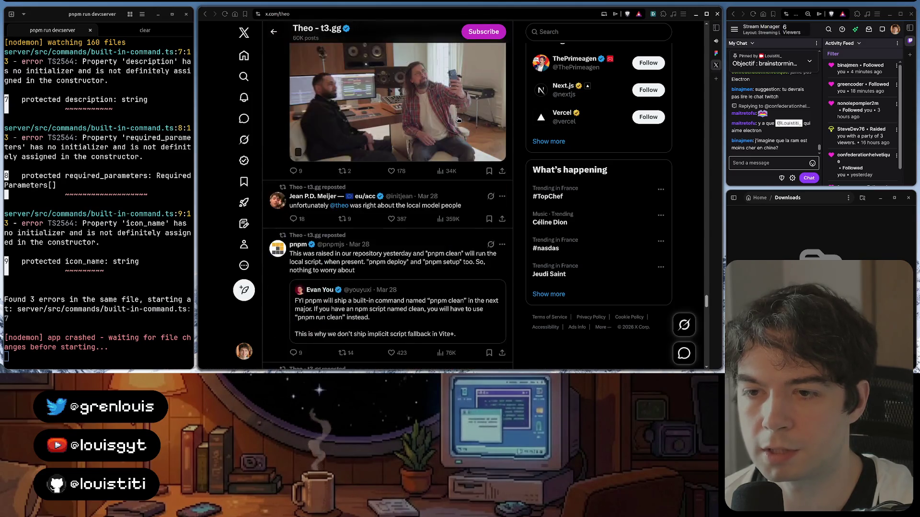
scroll(458, 119, "down", 3)
scroll(458, 120, "down", 3)
scroll(458, 120, "down", 3)
scroll(458, 120, "down", 3)
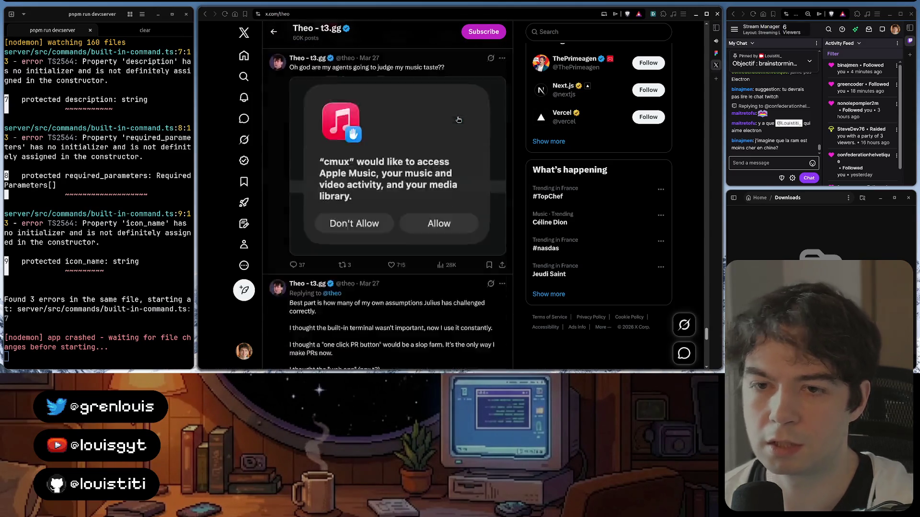
scroll(458, 119, "down", 3)
scroll(458, 119, "down", 3)
scroll(458, 119, "down", 3)
scroll(457, 120, "down", 3)
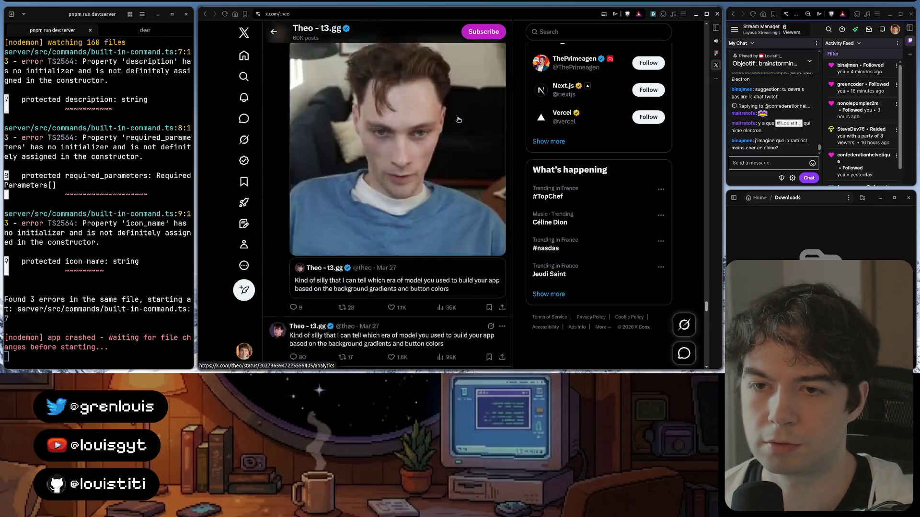
scroll(458, 120, "down", 3)
scroll(458, 119, "down", 3)
scroll(458, 119, "down", 3)
scroll(458, 119, "down", 3)
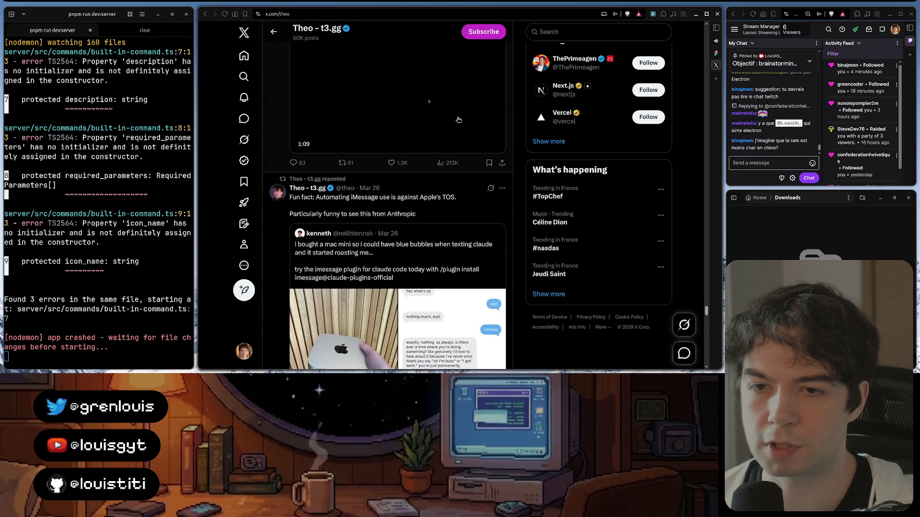
scroll(458, 120, "down", 3)
- Run a site-wide X search for 'theo' and bring up its search options
key("ctrl+f")
type("electron")
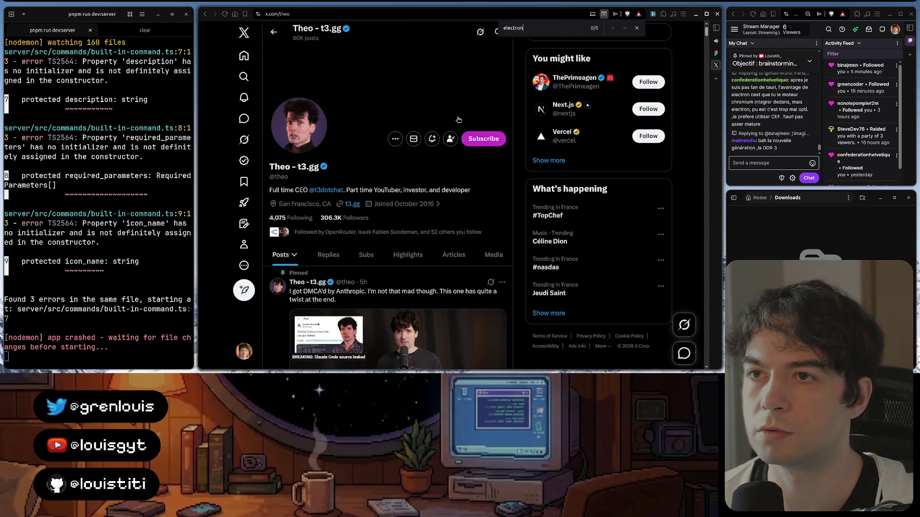
key("Escape")
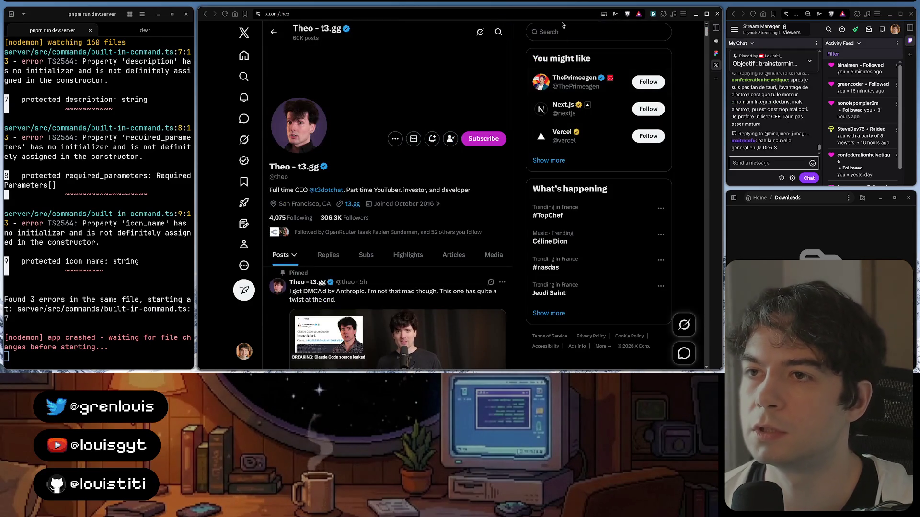
left_click(563, 29)
type("th")
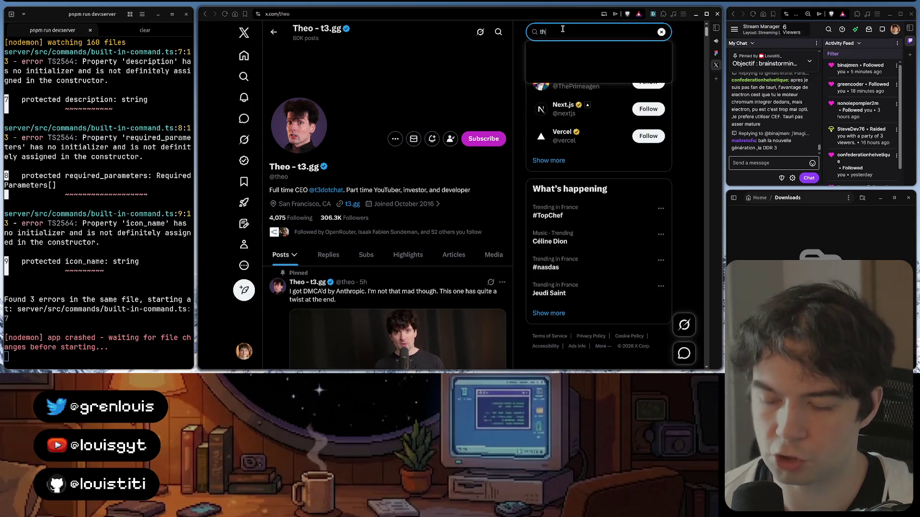
type("eo")
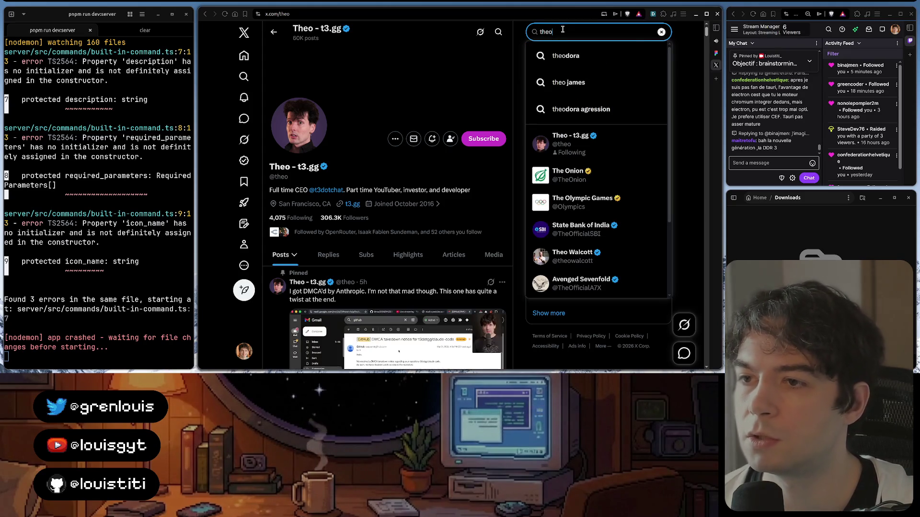
key("Return")
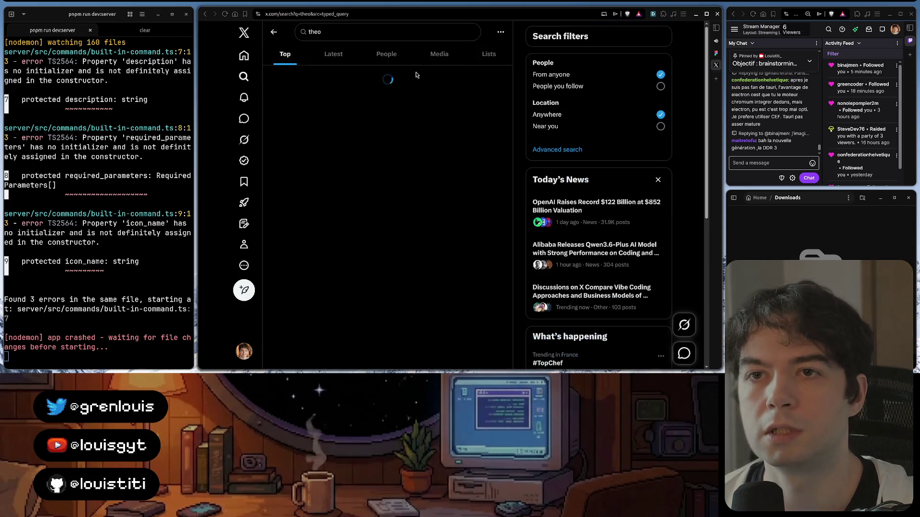
left_click(500, 34)
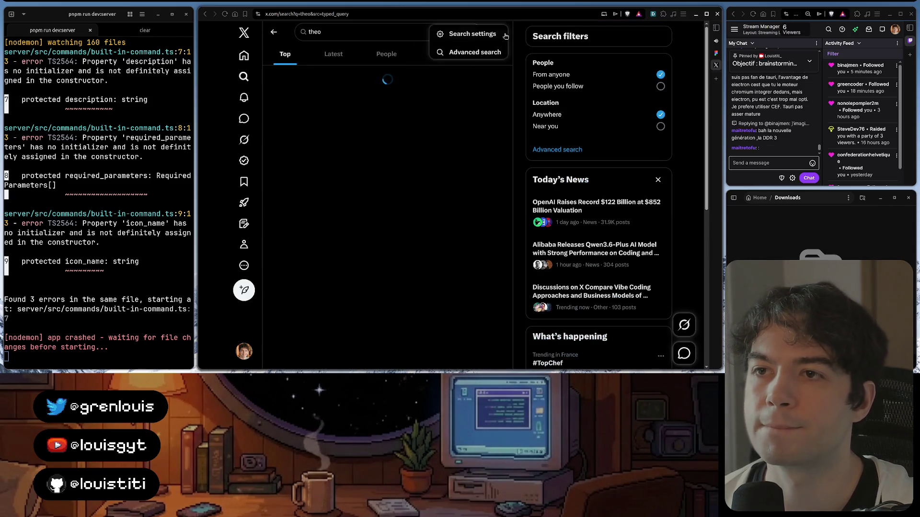
left_click(481, 48)
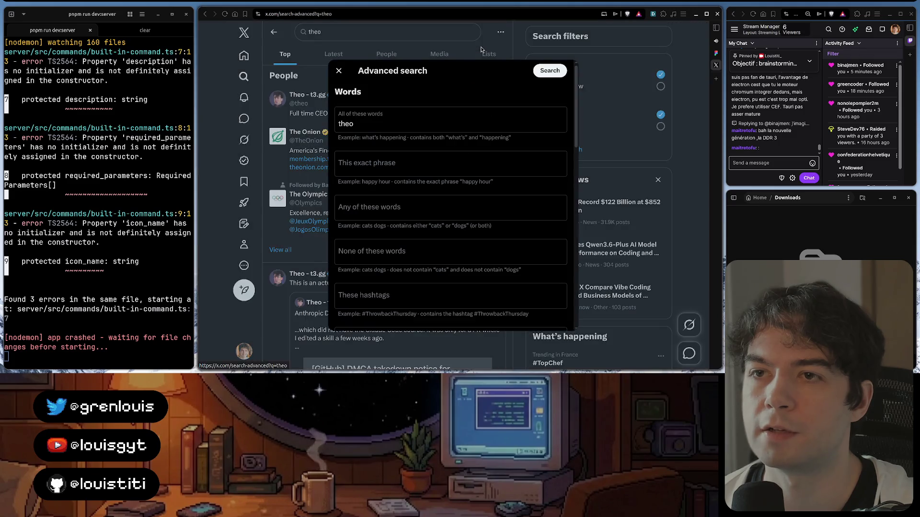
double_click(348, 123)
key("BackSpace")
type("e")
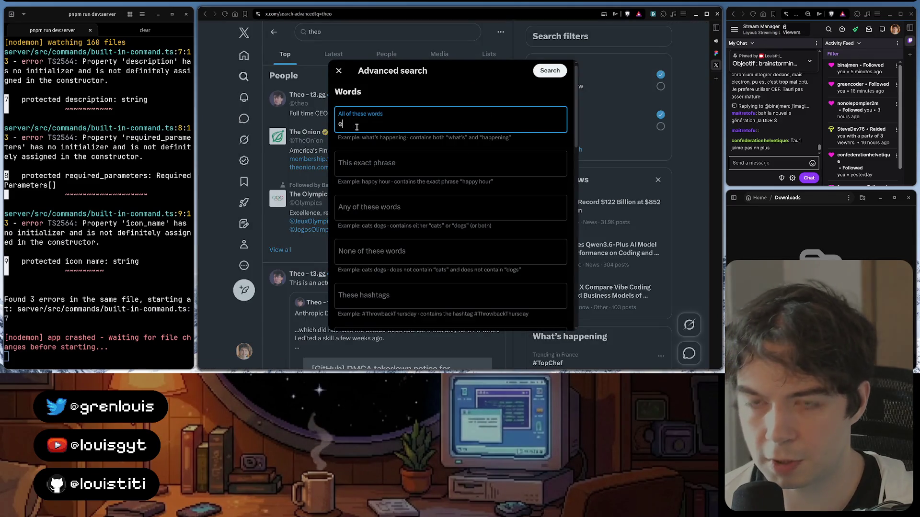
type("lectron")
scroll(378, 139, "down", 2)
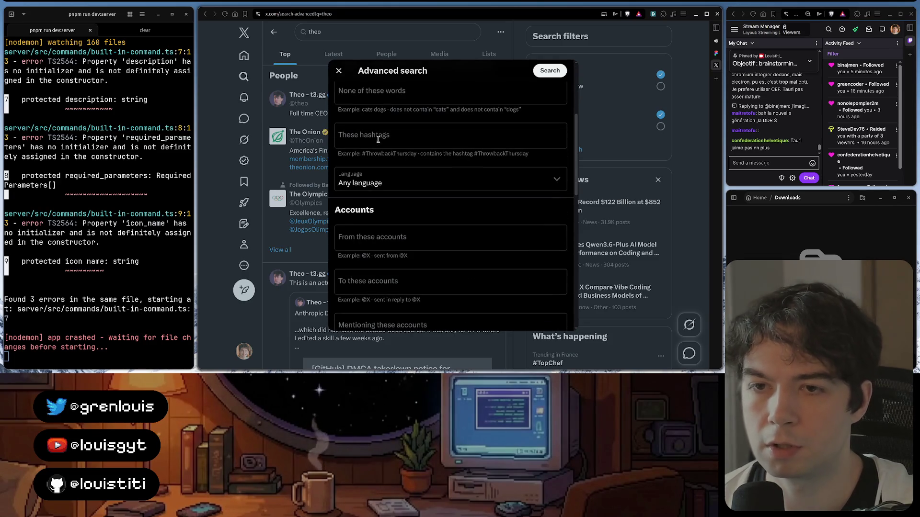
scroll(388, 151, "down", 2)
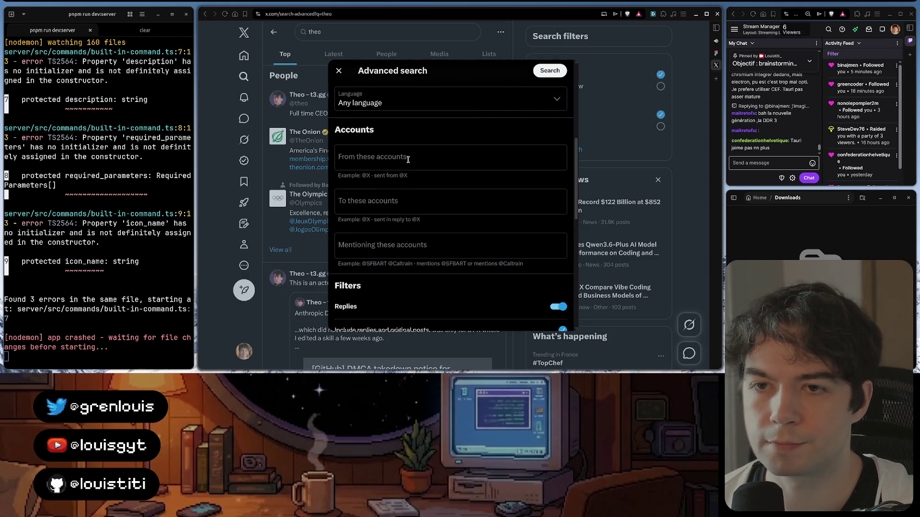
left_click(407, 158)
type("theo")
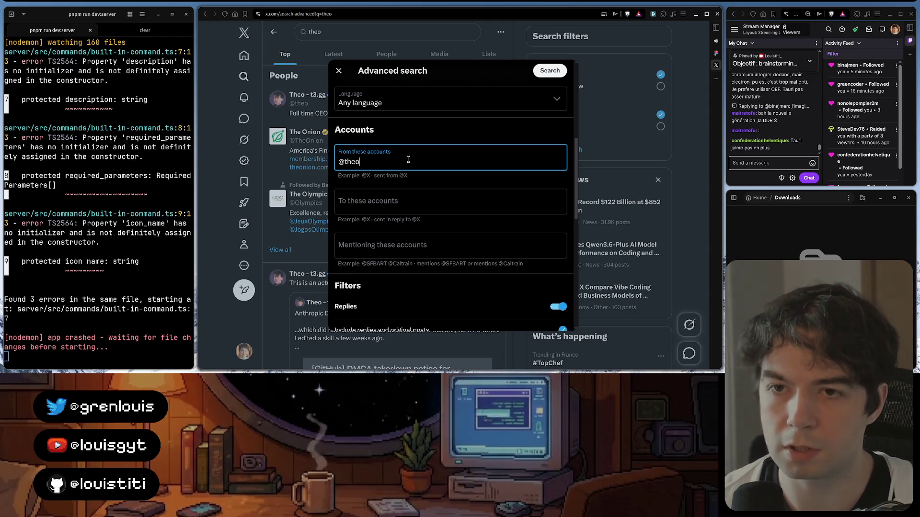
left_click(549, 71)
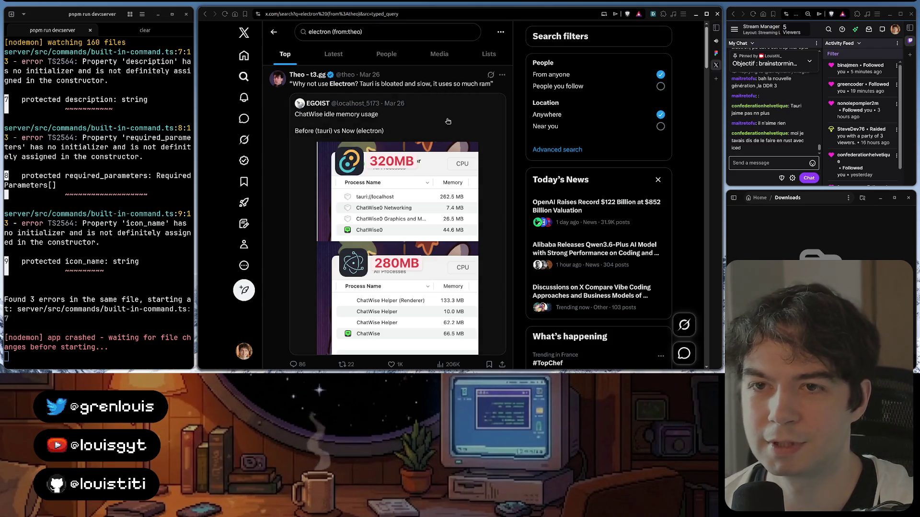
scroll(400, 119, "down", 1)
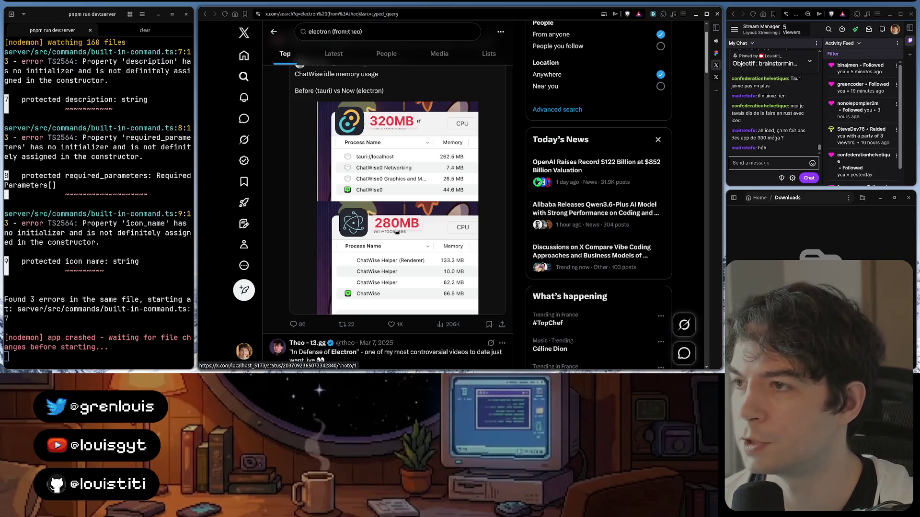
scroll(396, 230, "down", 1)
scroll(396, 231, "down", 2)
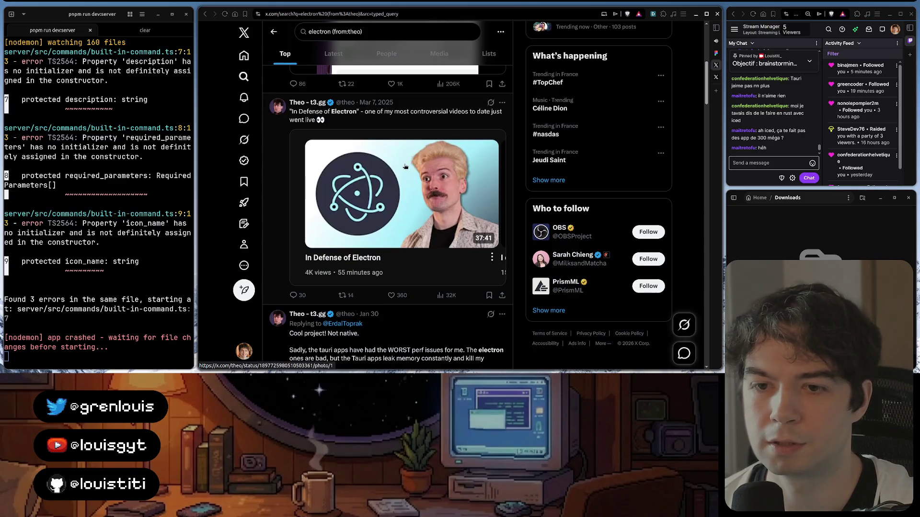
scroll(406, 166, "down", 1)
scroll(405, 167, "down", 2)
scroll(405, 167, "down", 2)
scroll(405, 166, "down", 1)
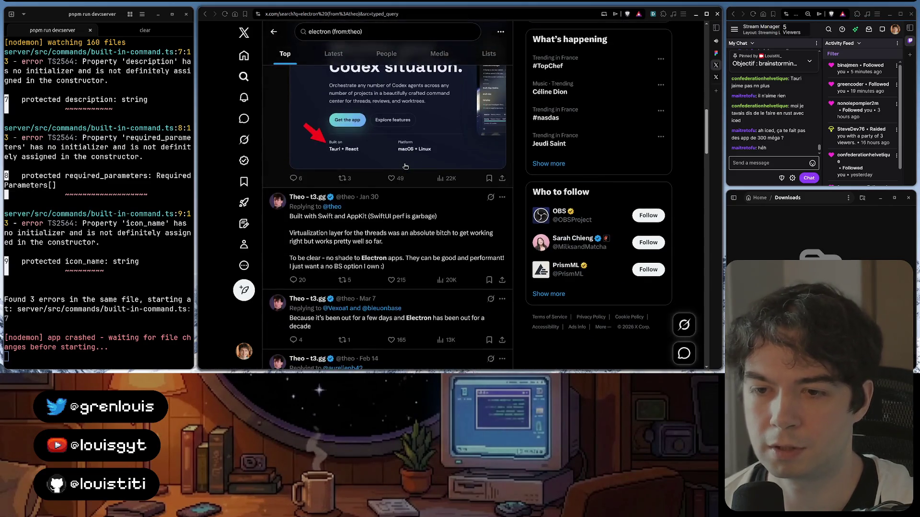
scroll(405, 167, "down", 1)
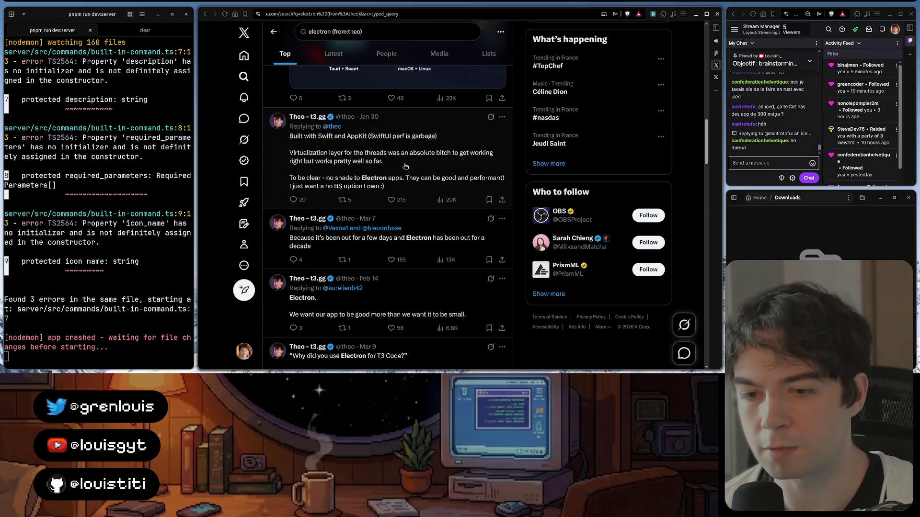
scroll(406, 167, "down", 2)
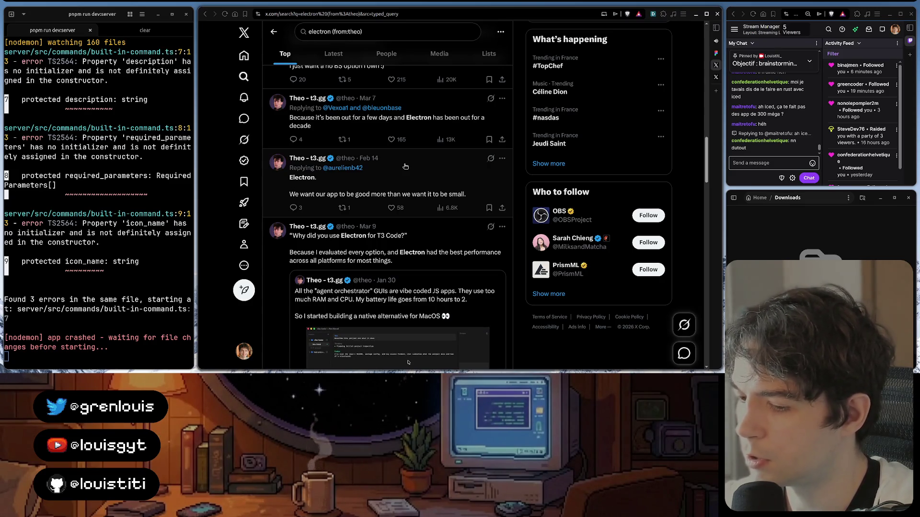
scroll(405, 166, "down", 2)
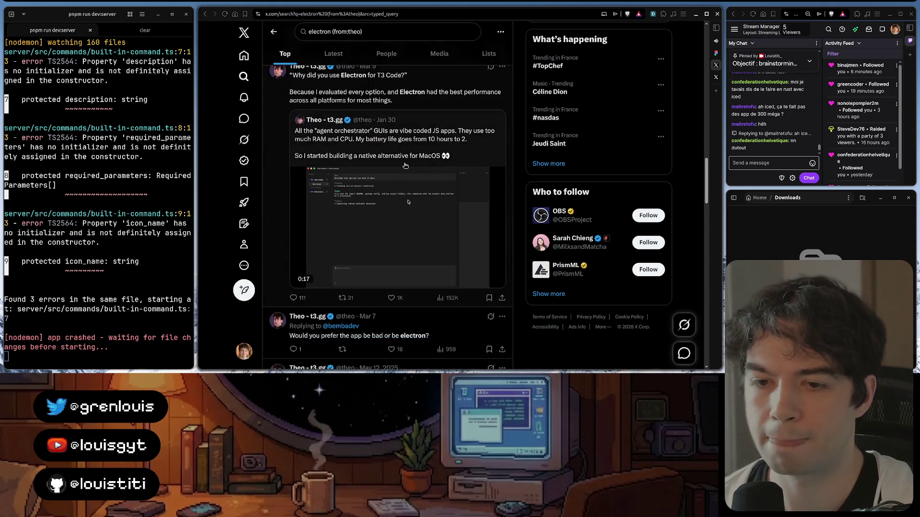
scroll(405, 166, "down", 1)
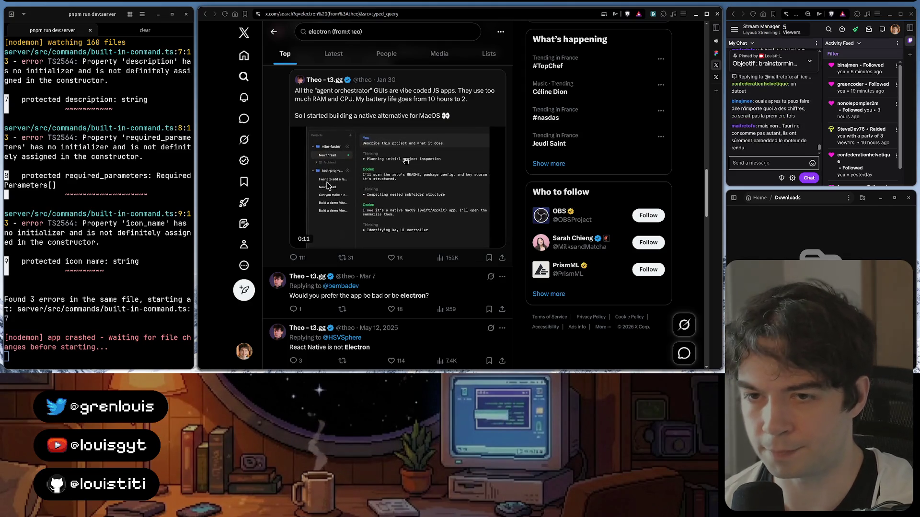
scroll(402, 173, "down", 1)
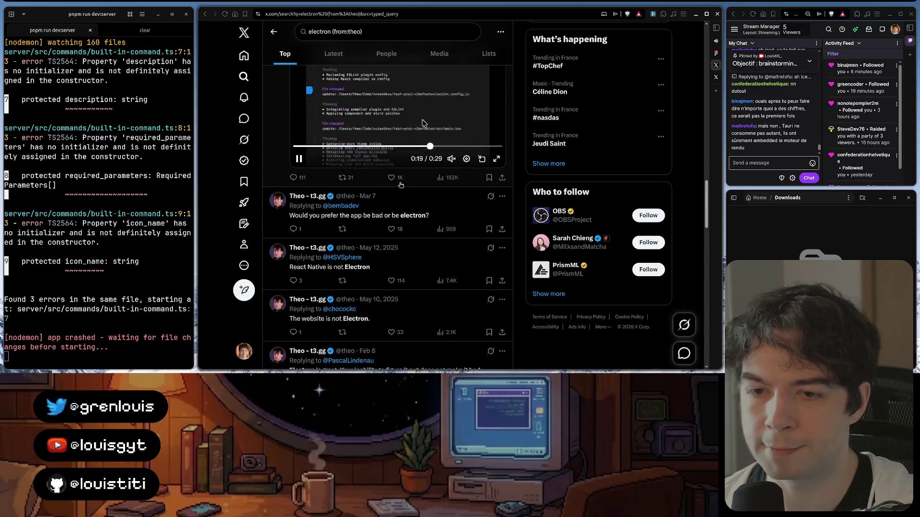
scroll(400, 185, "down", 1)
scroll(400, 184, "down", 2)
scroll(400, 185, "up", 1)
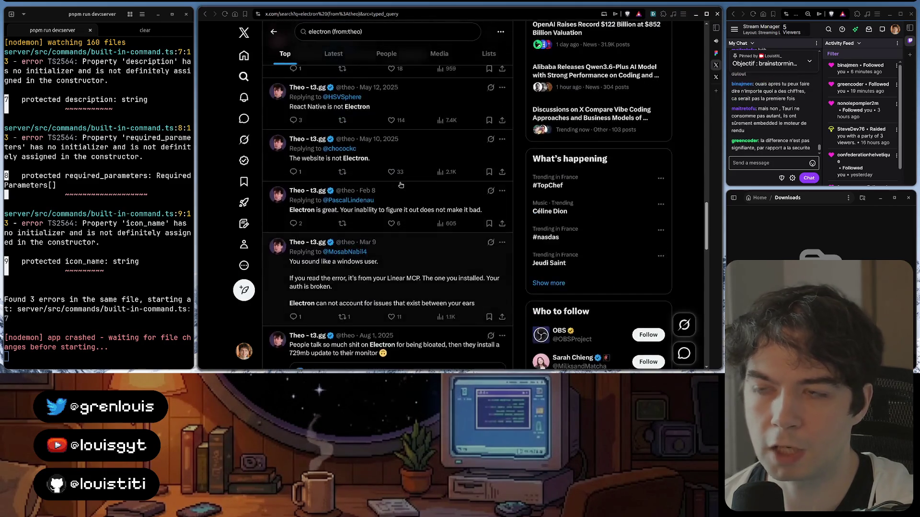
scroll(400, 185, "up", 3)
scroll(400, 185, "up", 2)
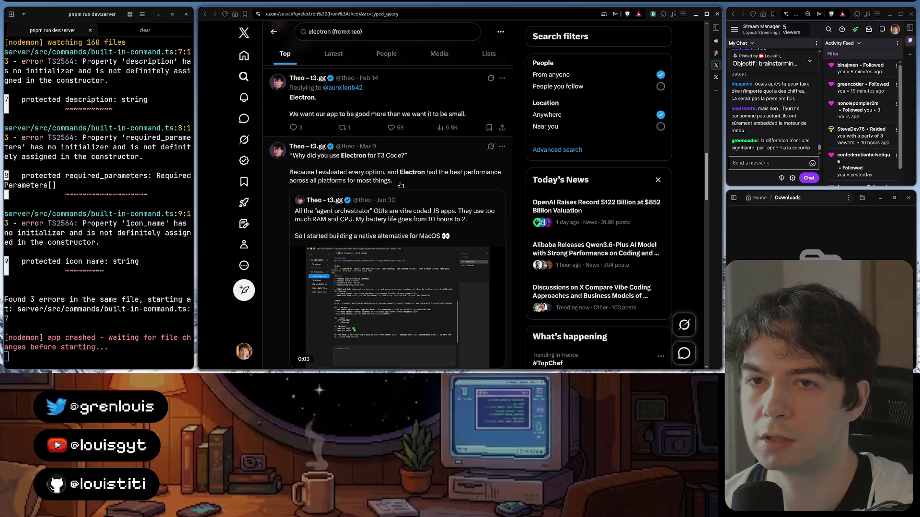
scroll(400, 185, "down", 1)
scroll(400, 184, "down", 2)
scroll(400, 185, "down", 2)
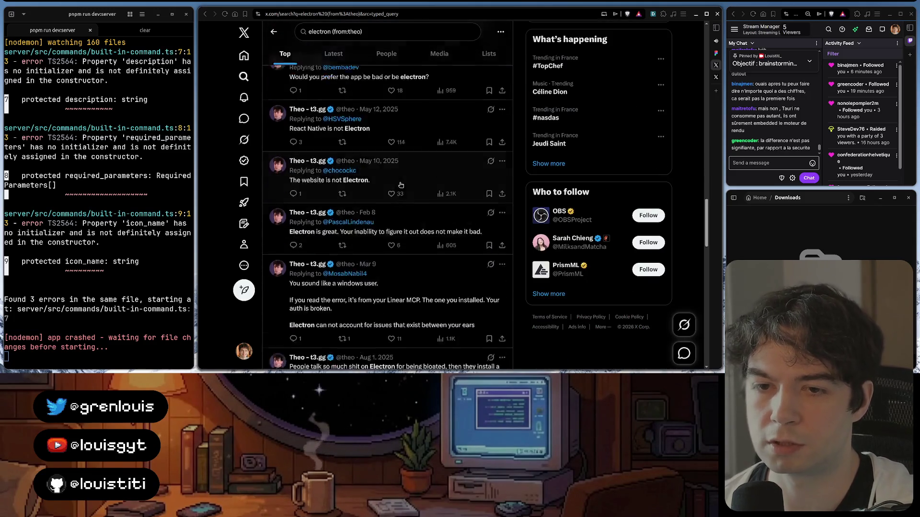
scroll(401, 184, "down", 2)
scroll(400, 185, "down", 2)
scroll(400, 185, "down", 2)
scroll(400, 185, "down", 2)
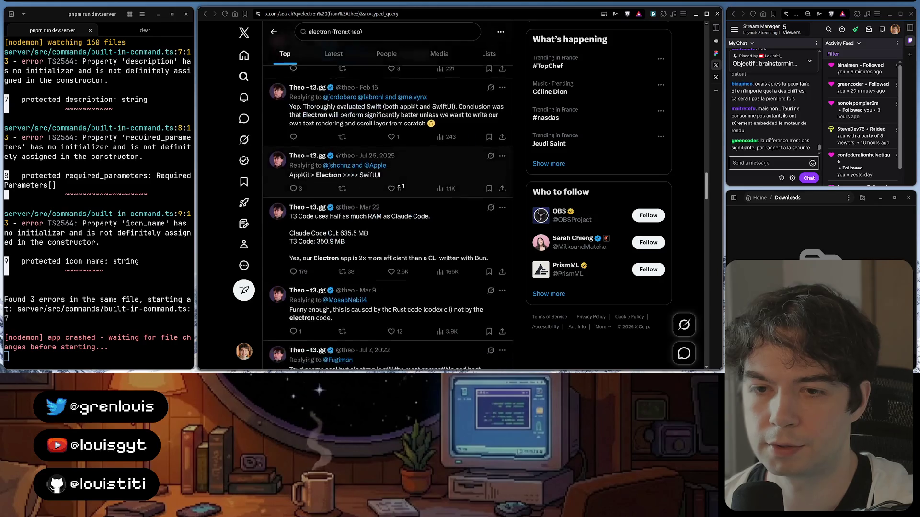
scroll(401, 185, "down", 1)
scroll(400, 185, "up", 2)
scroll(400, 185, "down", 1)
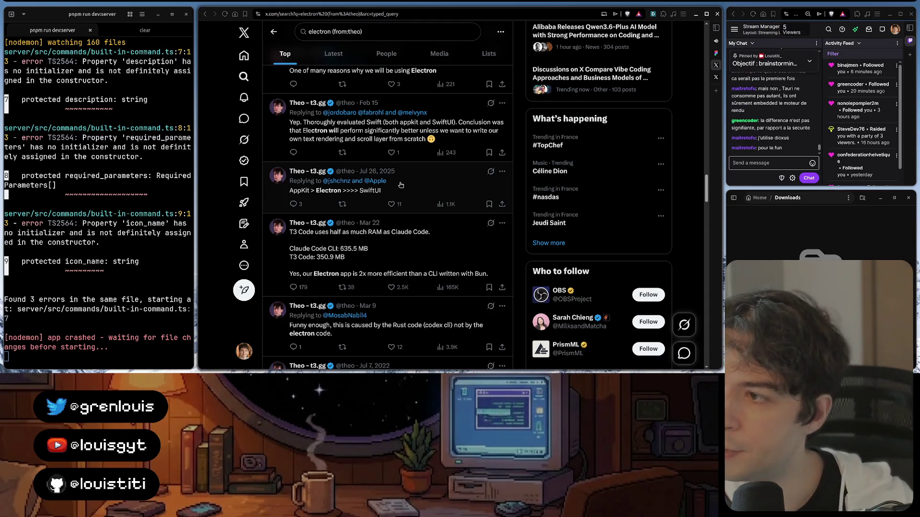
scroll(401, 185, "down", 3)
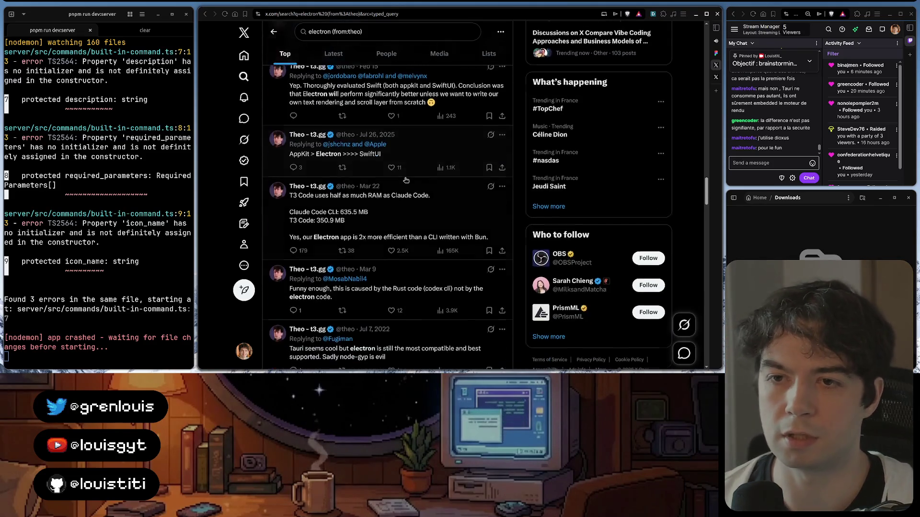
scroll(402, 184, "down", 3)
scroll(405, 180, "down", 3)
scroll(405, 181, "down", 3)
scroll(406, 181, "down", 3)
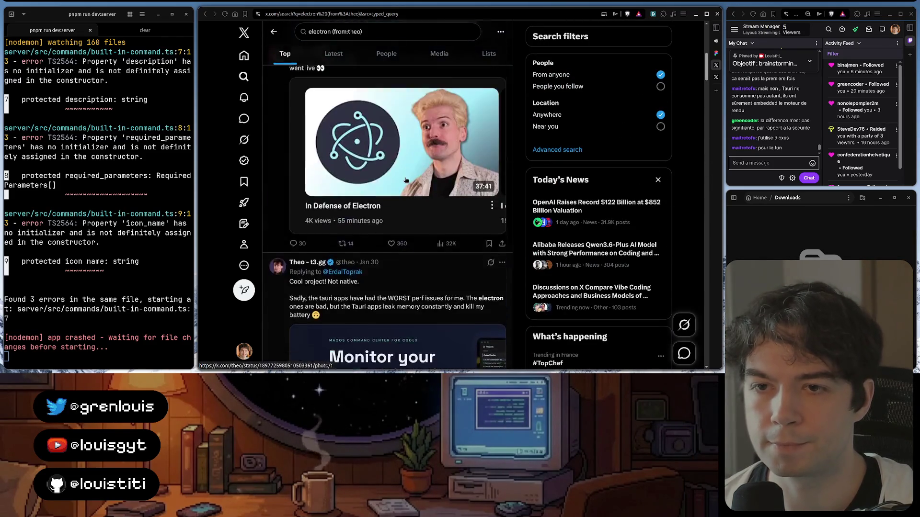
scroll(406, 181, "down", 3)
scroll(406, 180, "down", 3)
scroll(406, 181, "down", 2)
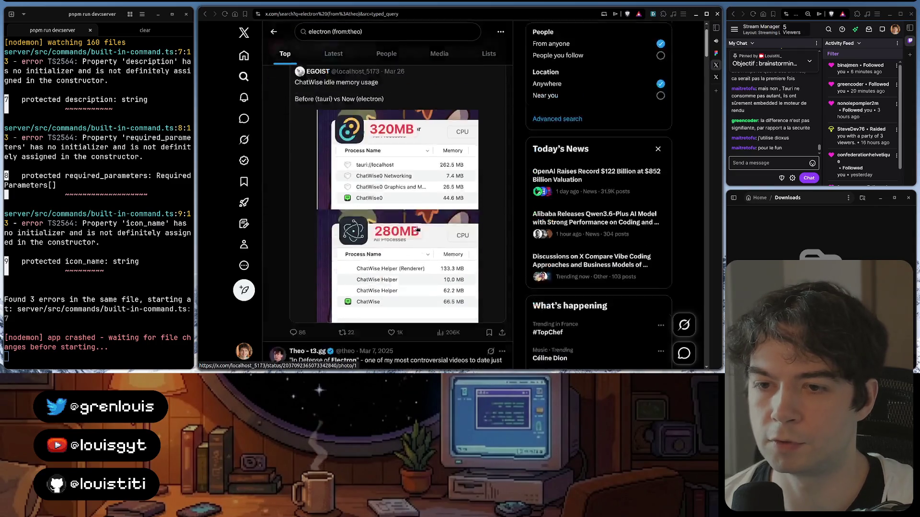
scroll(410, 177, "down", 3)
scroll(416, 172, "down", 3)
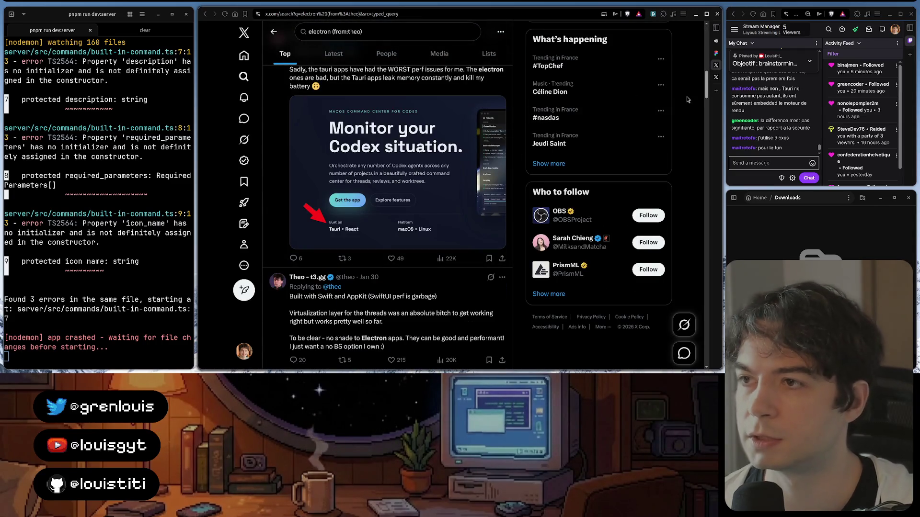
- Scroll the electron (from:theo) results to Theo's Tauri memory-leak tweet and go back
key("alt+Left")
- Switch the browser to the Figma tab with the Leon AI Build-In Commands draft
key("ctrl+Tab")
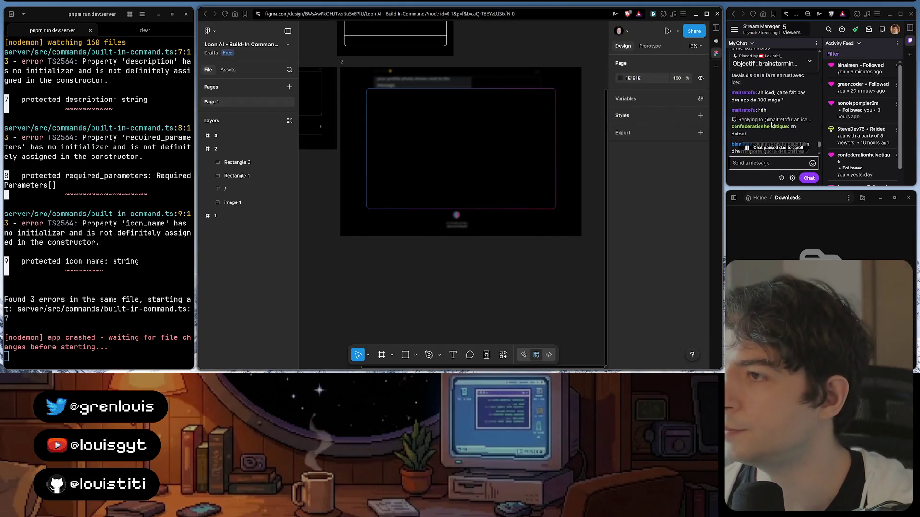
scroll(771, 121, "up", 1)
scroll(772, 120, "up", 1)
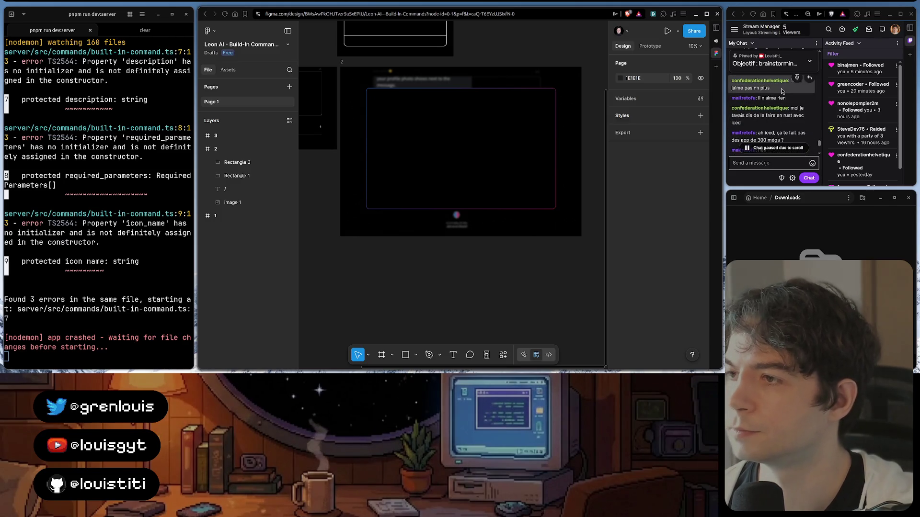
scroll(781, 90, "down", 2)
scroll(781, 87, "down", 2)
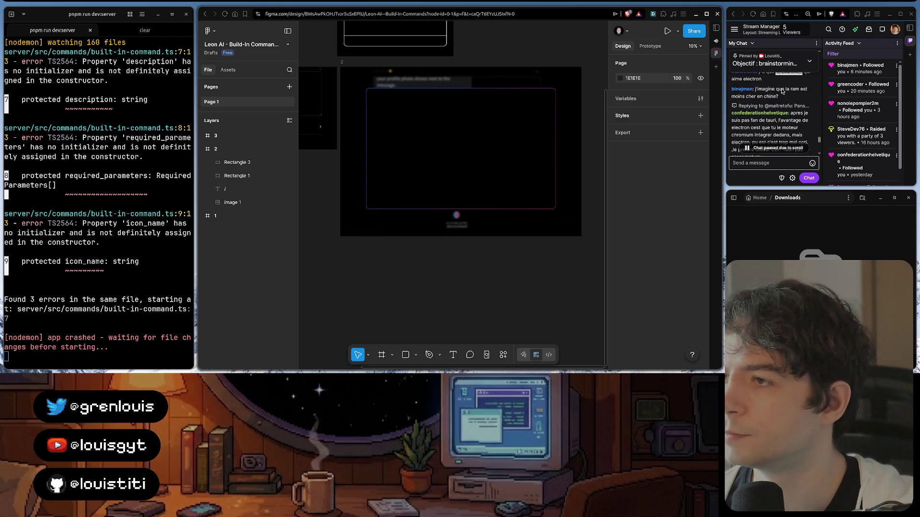
scroll(781, 88, "down", 1)
scroll(761, 137, "down", 1)
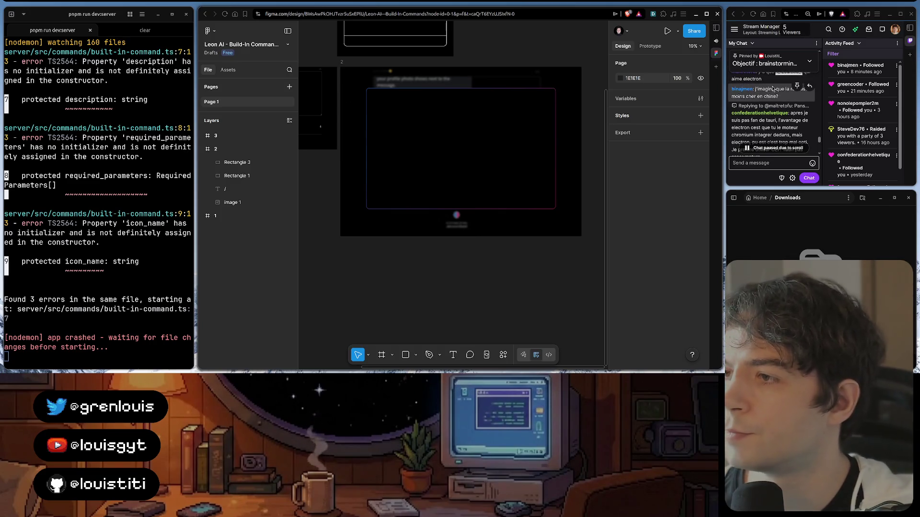
mouse_move(762, 92)
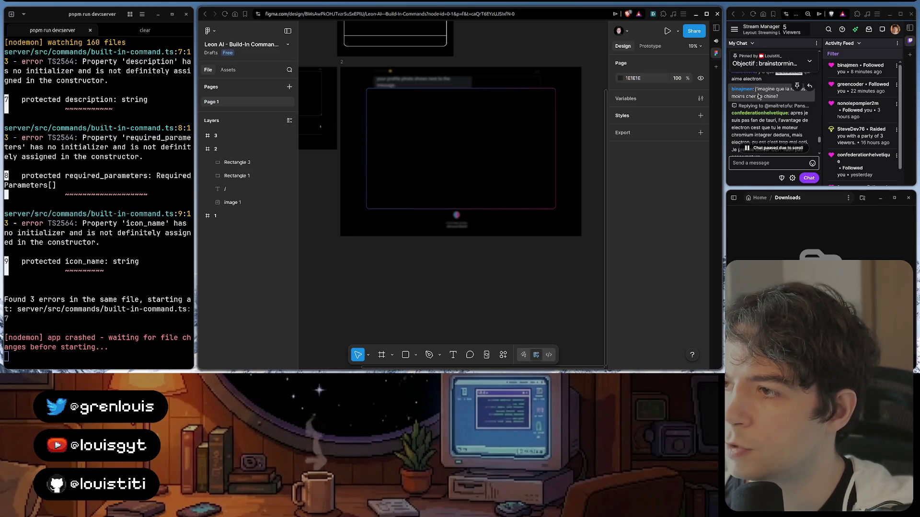
scroll(759, 101, "down", 1)
scroll(758, 111, "down", 2)
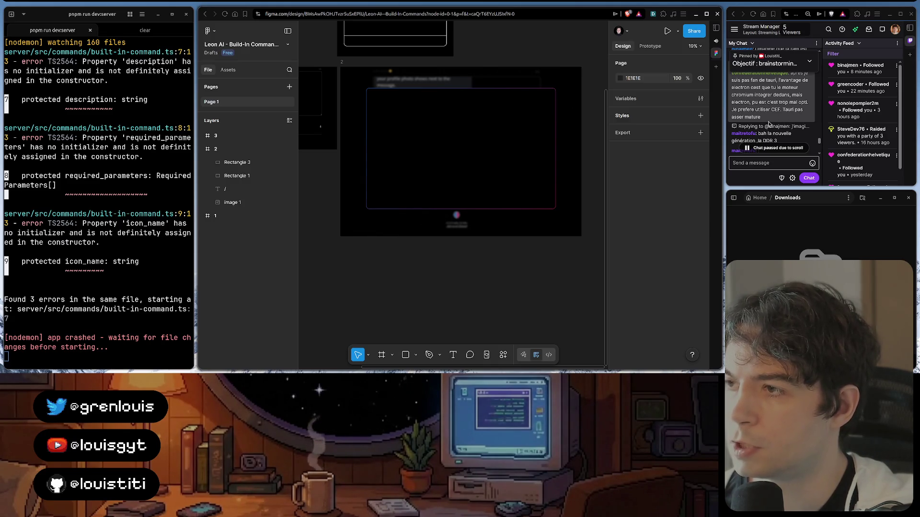
scroll(777, 118, "down", 2)
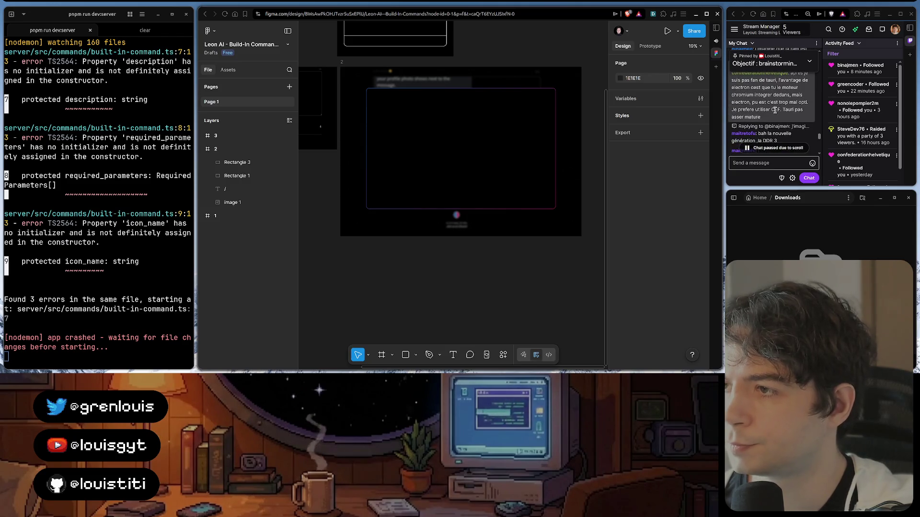
scroll(775, 110, "down", 1)
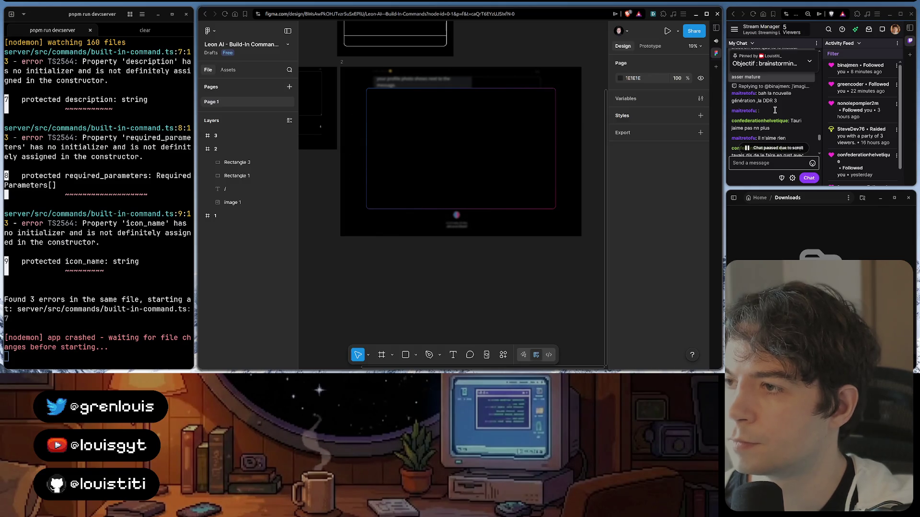
scroll(774, 110, "down", 2)
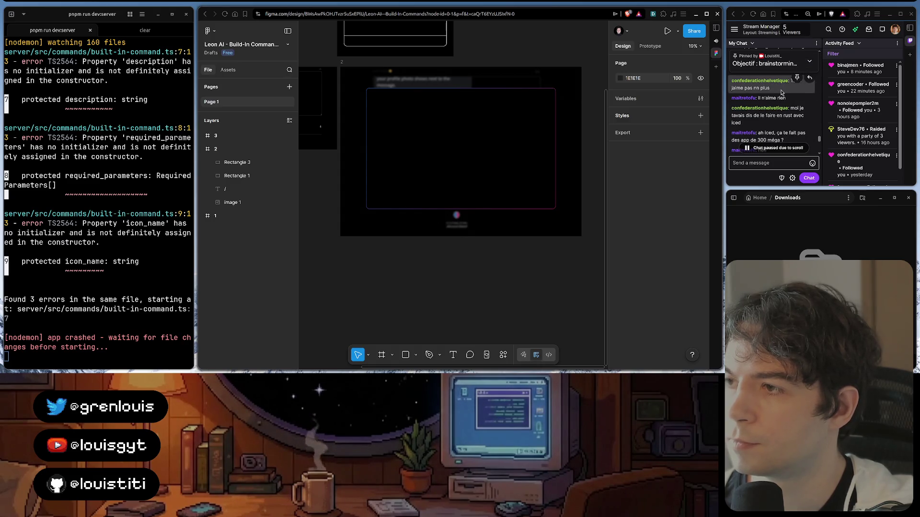
scroll(781, 91, "down", 2)
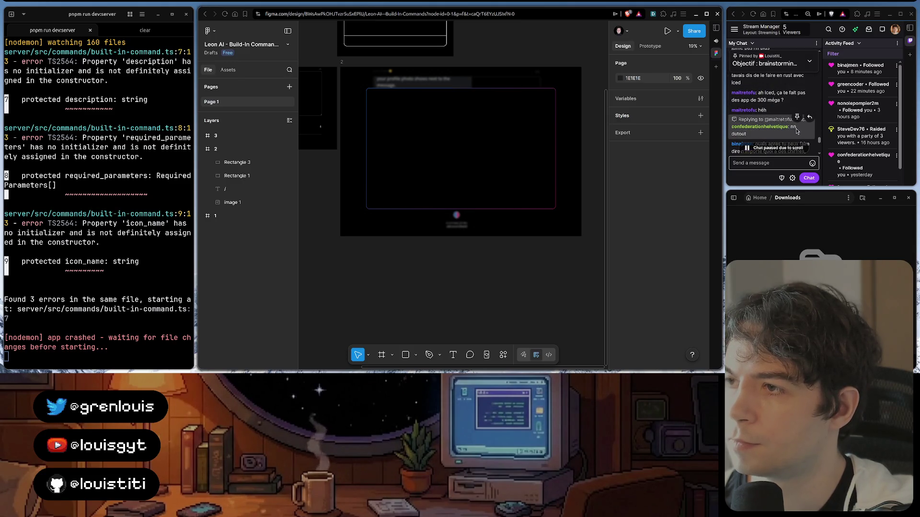
scroll(790, 123, "down", 2)
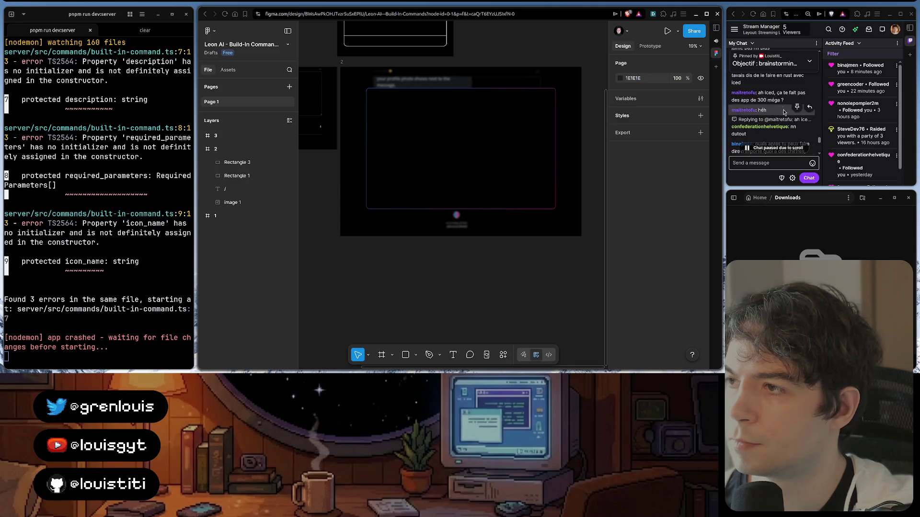
mouse_move(766, 133)
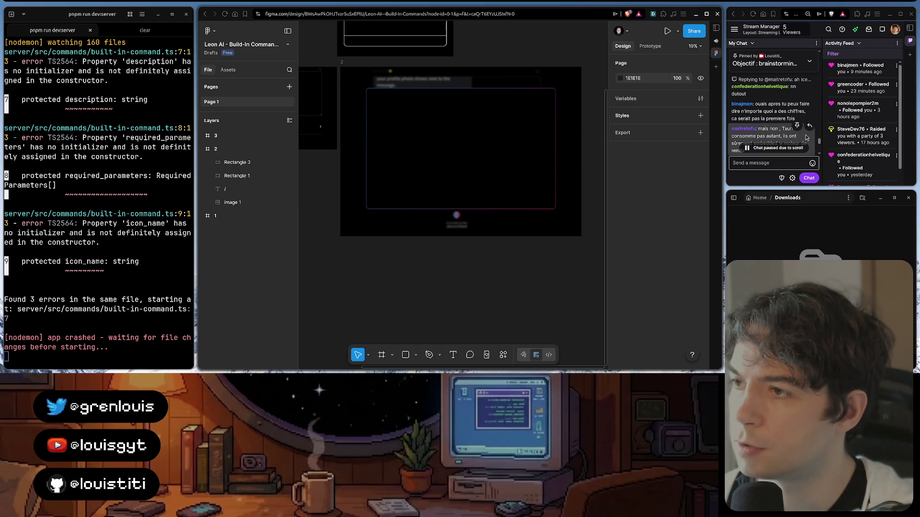
scroll(816, 141, "down", 2)
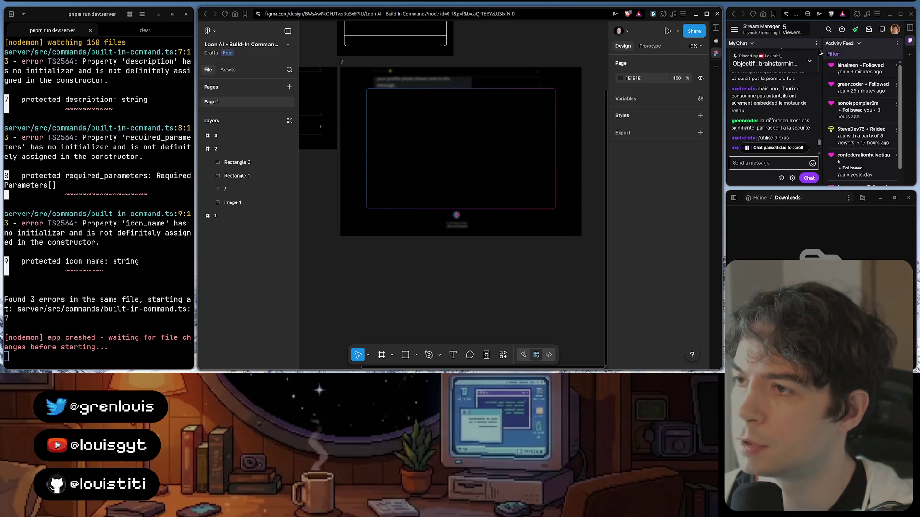
scroll(774, 95, "down", 3)
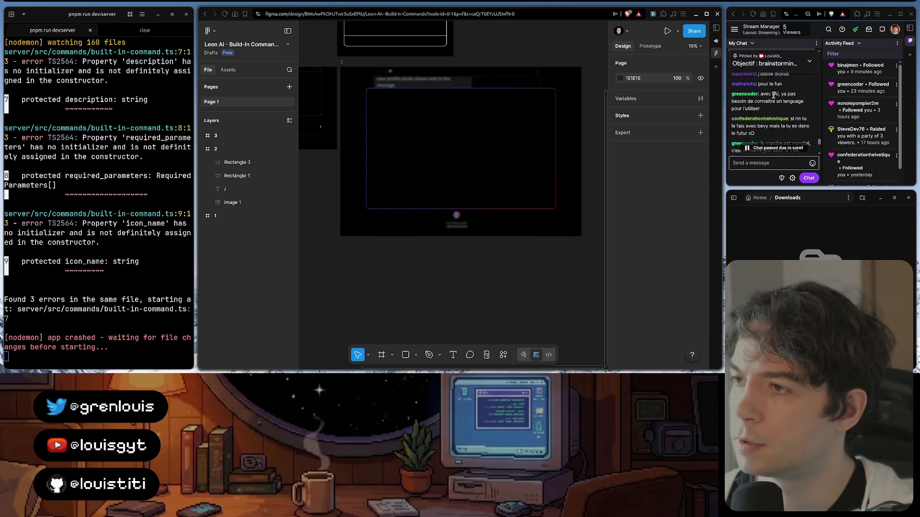
scroll(773, 95, "up", 1)
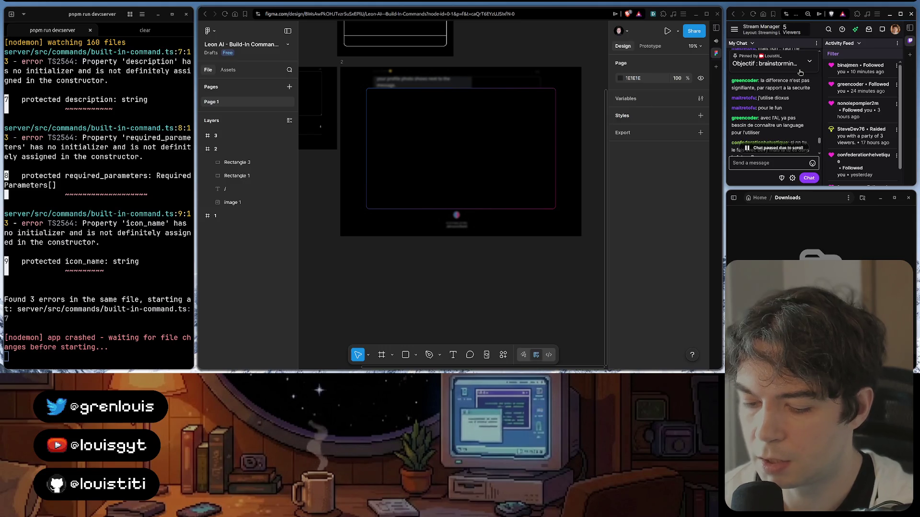
scroll(774, 69, "down", 2)
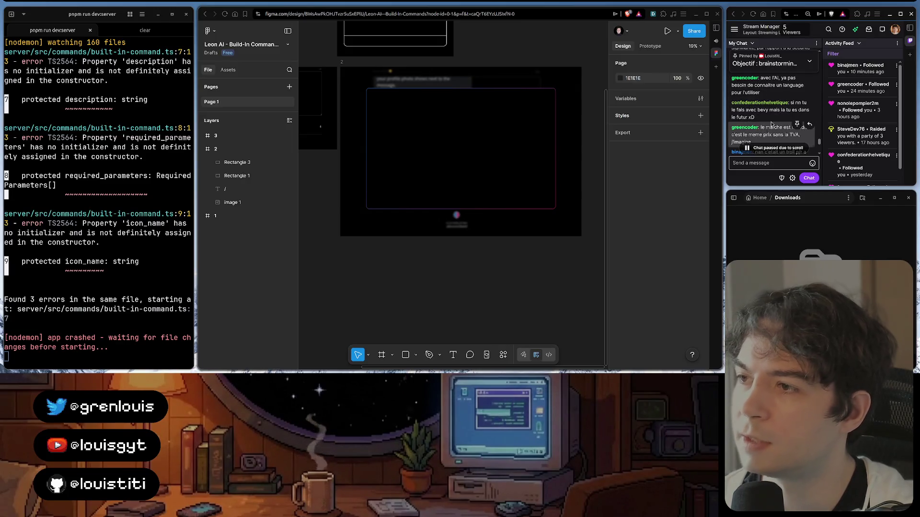
mouse_move(769, 84)
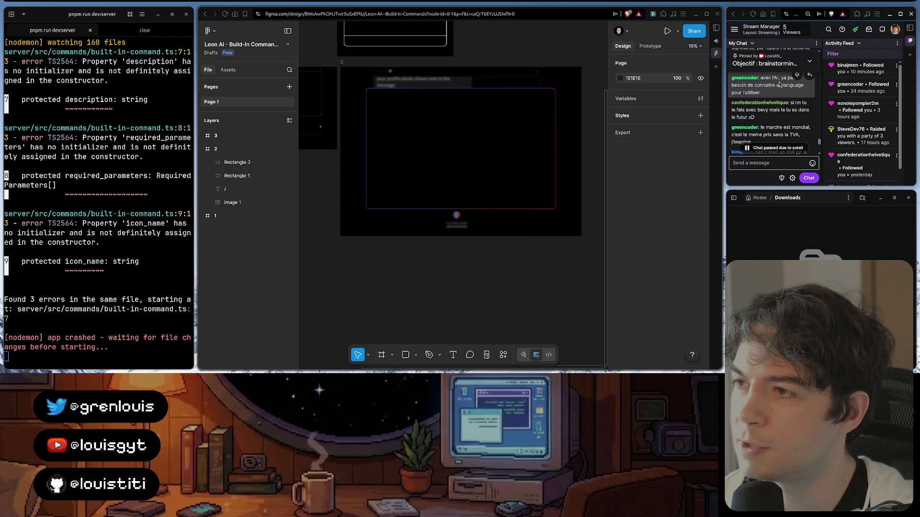
scroll(776, 98, "down", 1)
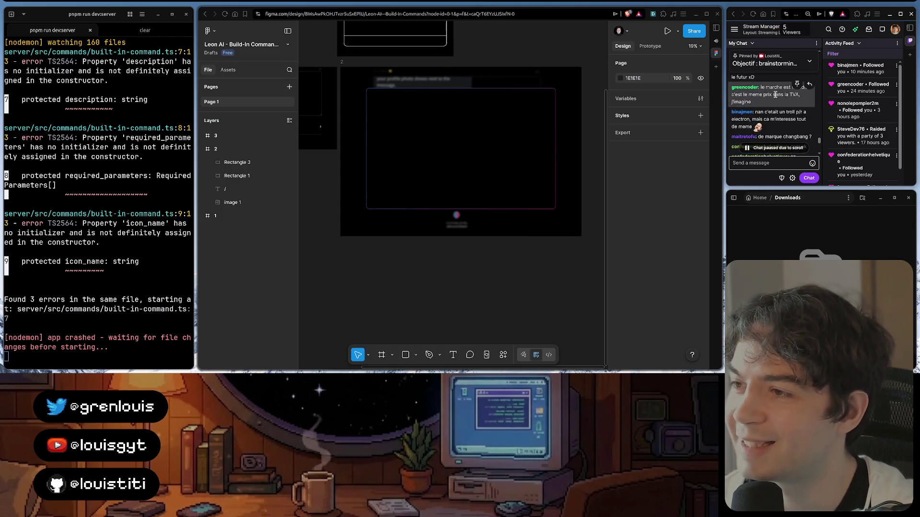
scroll(783, 90, "down", 1)
scroll(820, 72, "up", 2)
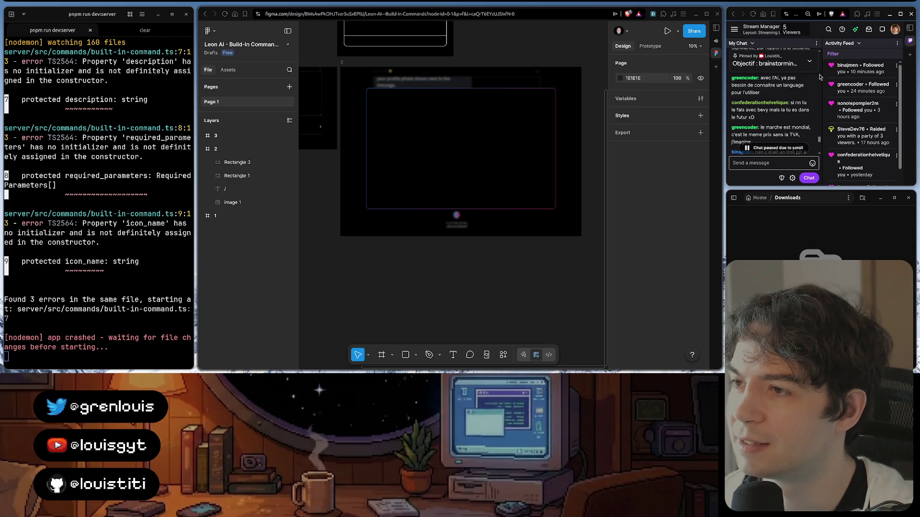
scroll(820, 79, "down", 2)
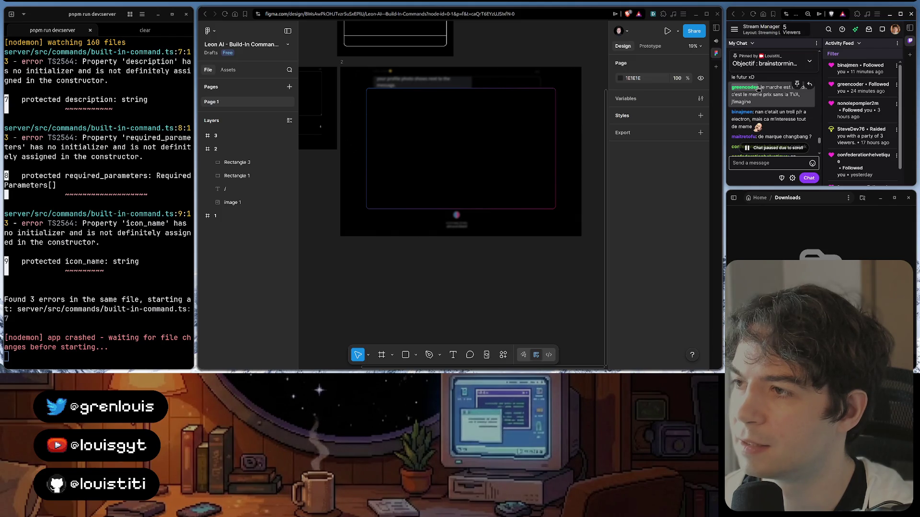
scroll(762, 87, "down", 2)
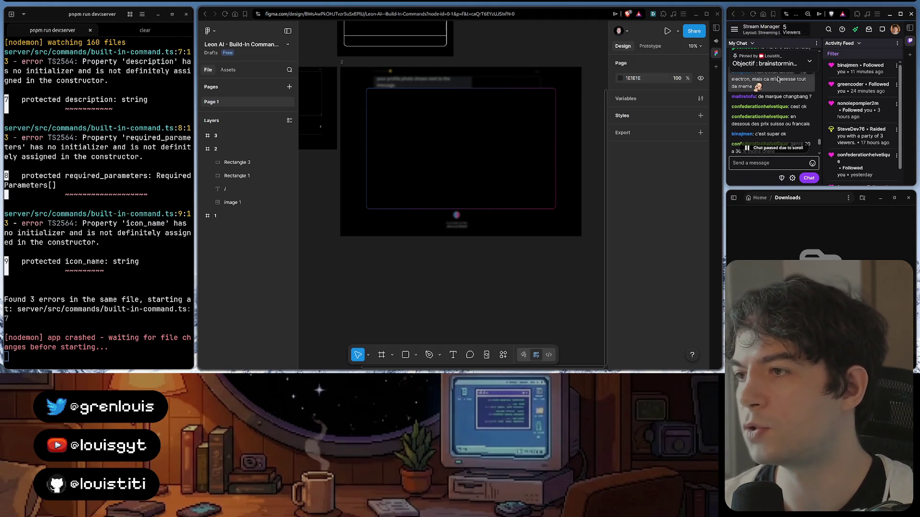
scroll(777, 79, "down", 1)
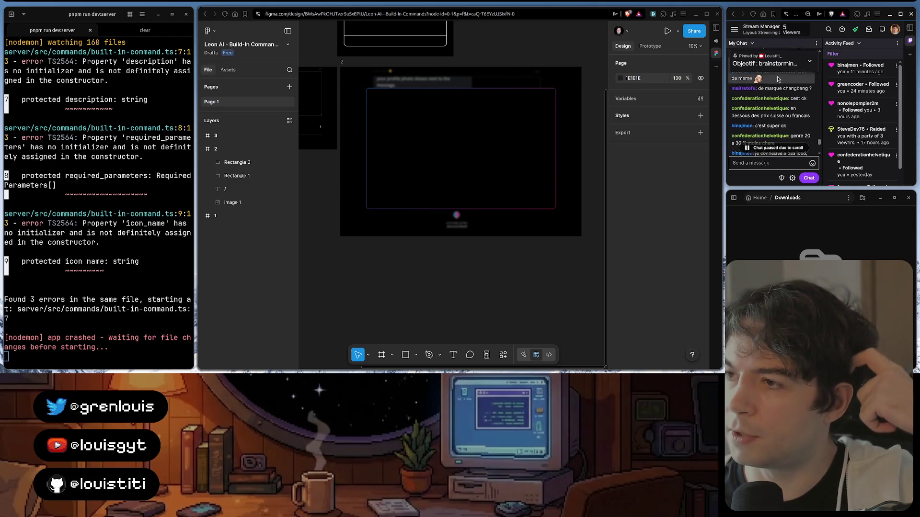
scroll(777, 79, "down", 2)
scroll(779, 86, "down", 2)
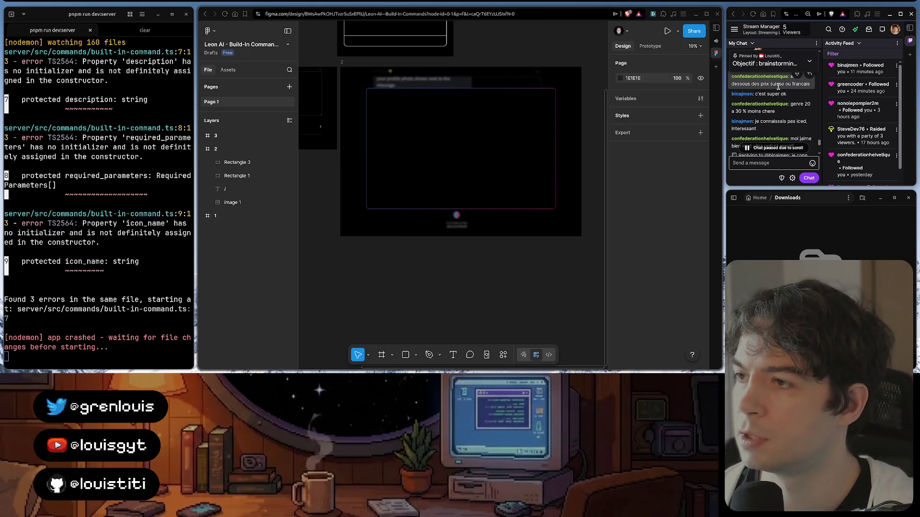
scroll(778, 87, "down", 1)
scroll(782, 80, "down", 2)
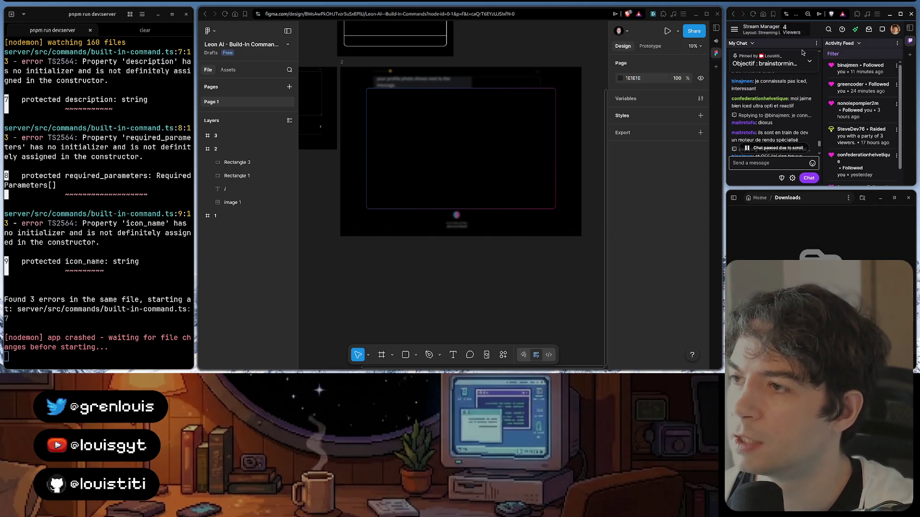
scroll(785, 90, "down", 1)
scroll(798, 90, "down", 1)
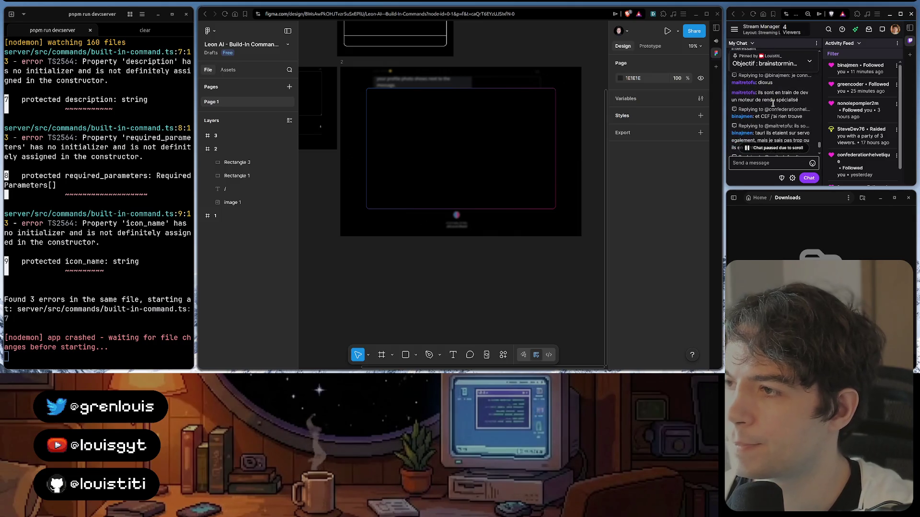
scroll(806, 92, "down", 1)
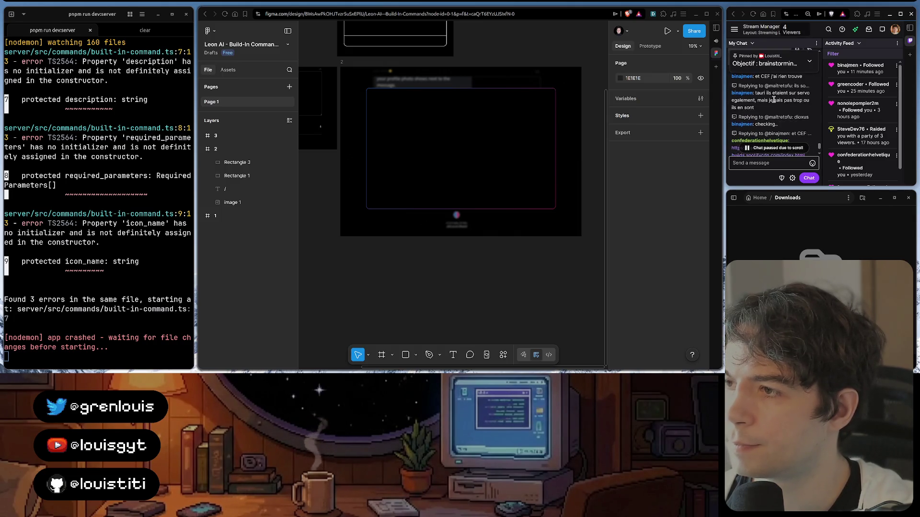
scroll(773, 123, "down", 1)
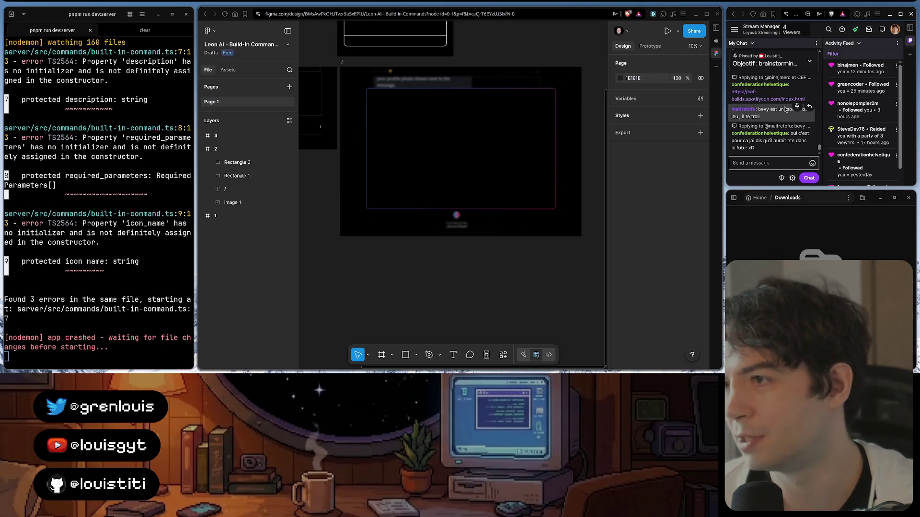
- Select the cef-builds link a viewer posted in the Twitch chat
left_click_drag(731, 91, 774, 103)
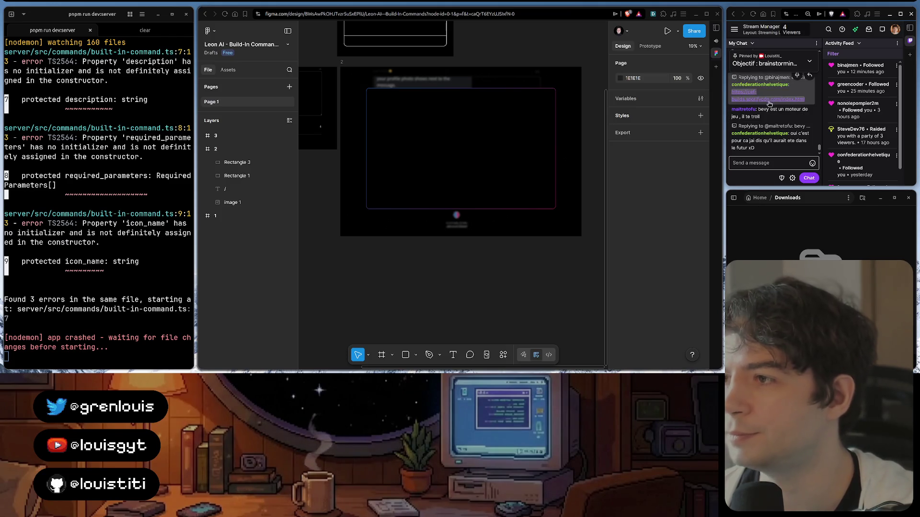
- Open the shared CEF Automated Builds link from chat in a full browser window
left_click(769, 103)
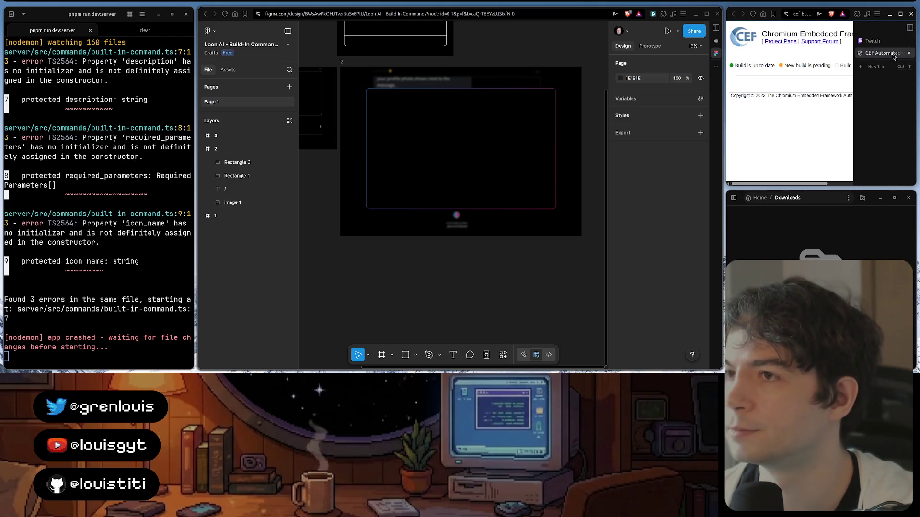
left_click(909, 52)
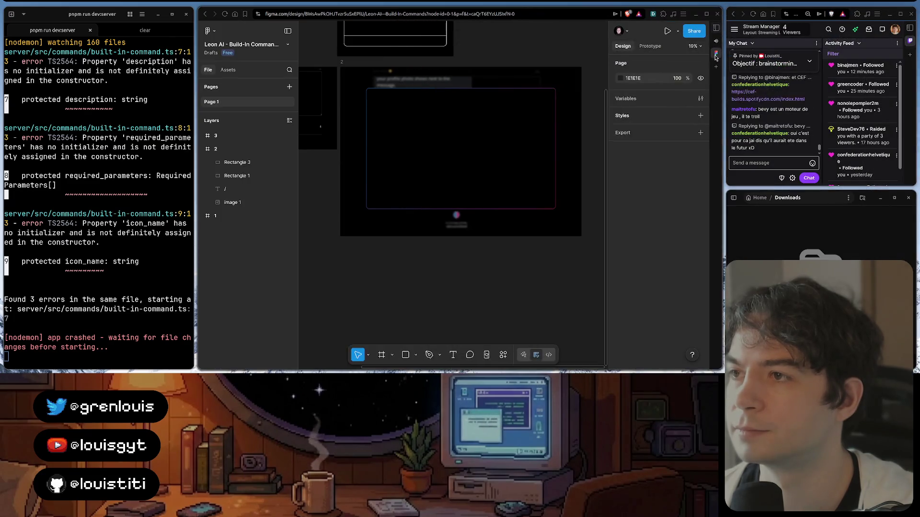
left_click(716, 56)
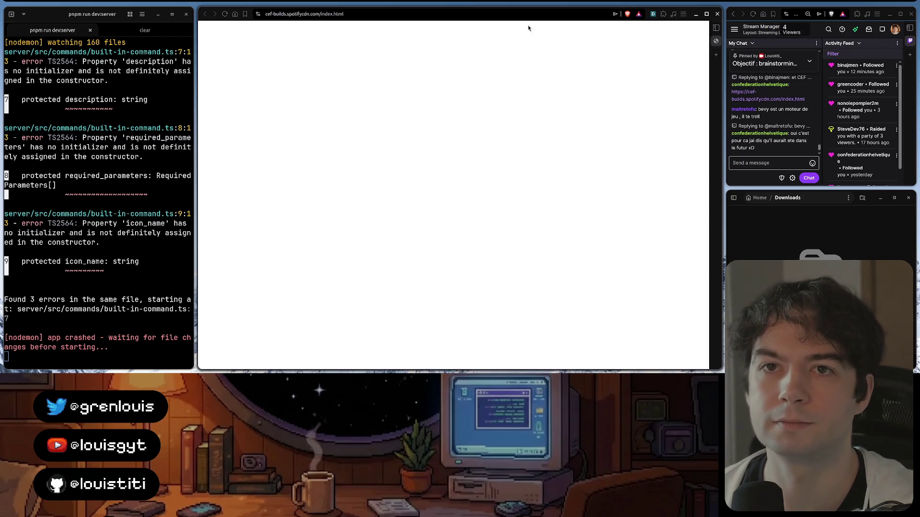
left_click(393, 13)
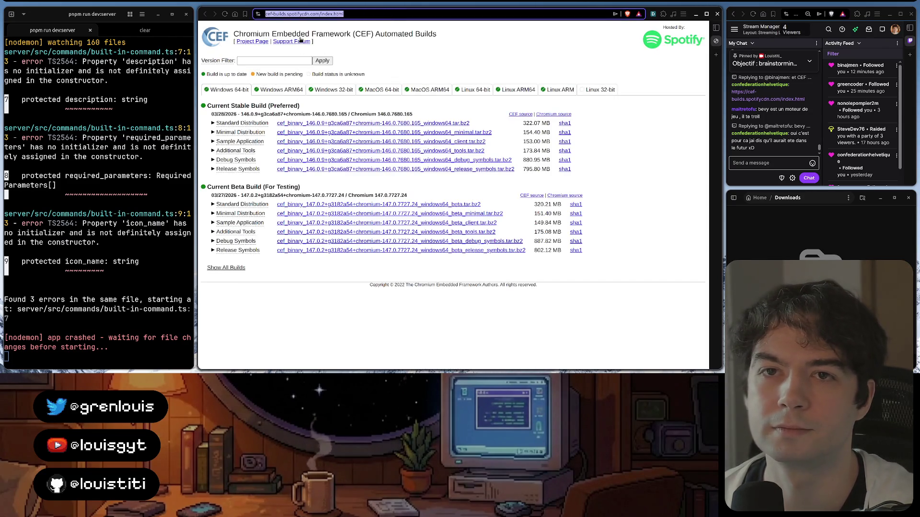
- Look over the page heading and the current stable build line, then return to Figma
left_click_drag(329, 33, 406, 39)
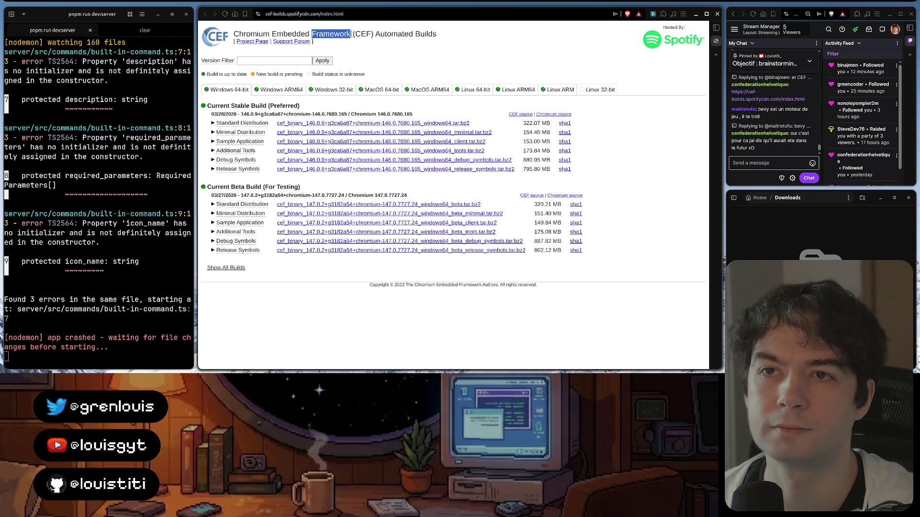
left_click(414, 41)
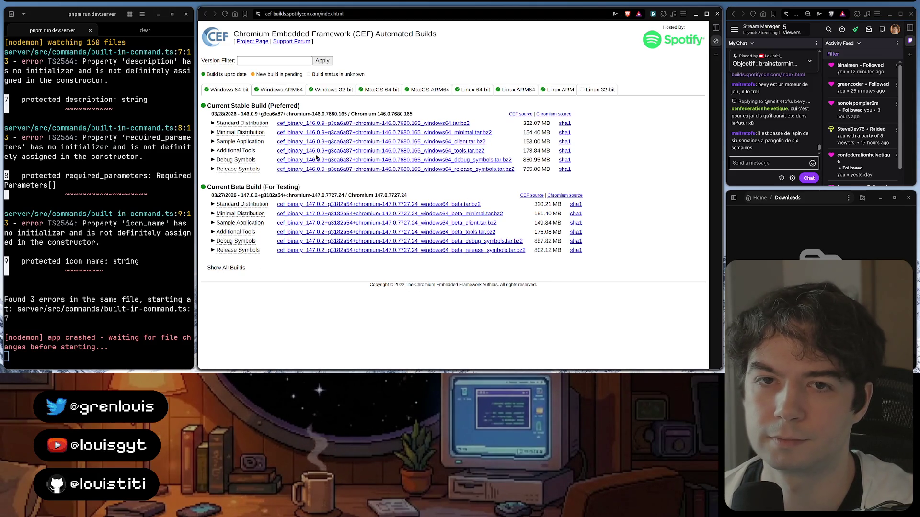
triple_click(219, 113)
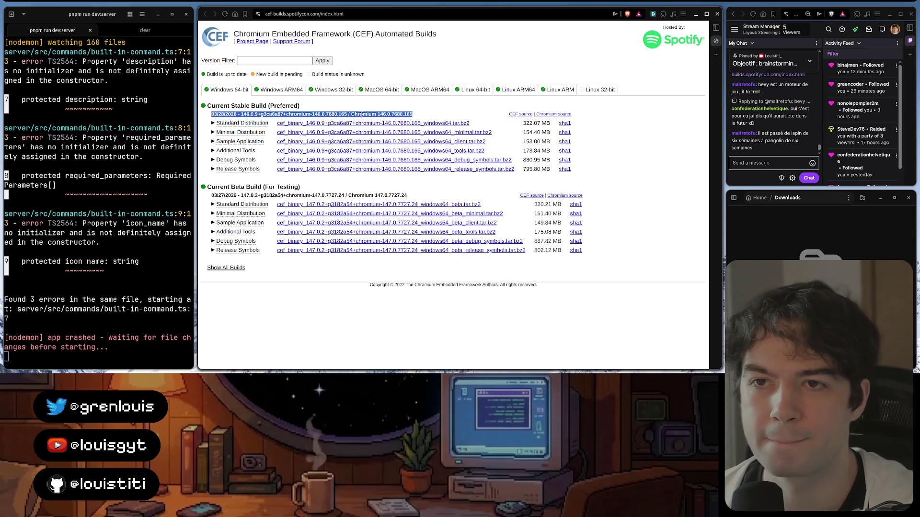
left_click(490, 63)
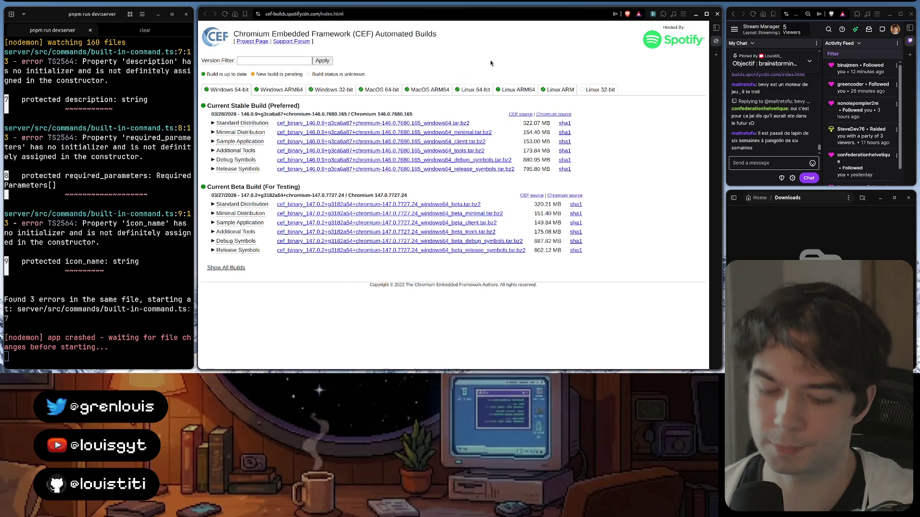
key("ctrl+Tab")
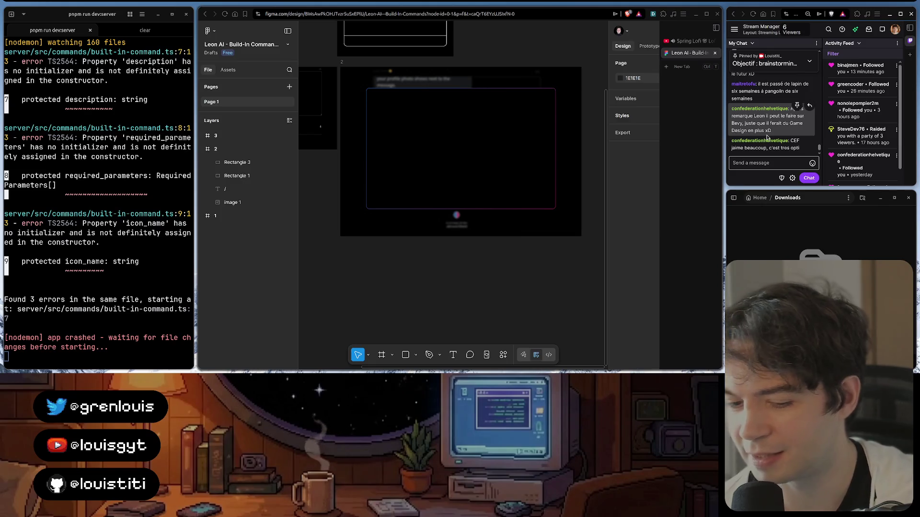
mouse_move(453, 354)
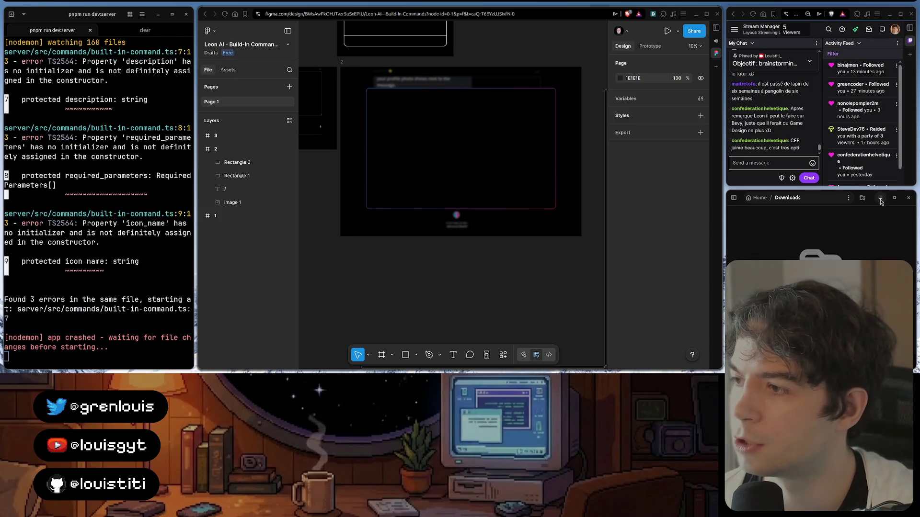
- Close the Downloads window and show the Leon cozy mockup HTML page over the Figma area
key("ctrl+w")
double_click(896, 221)
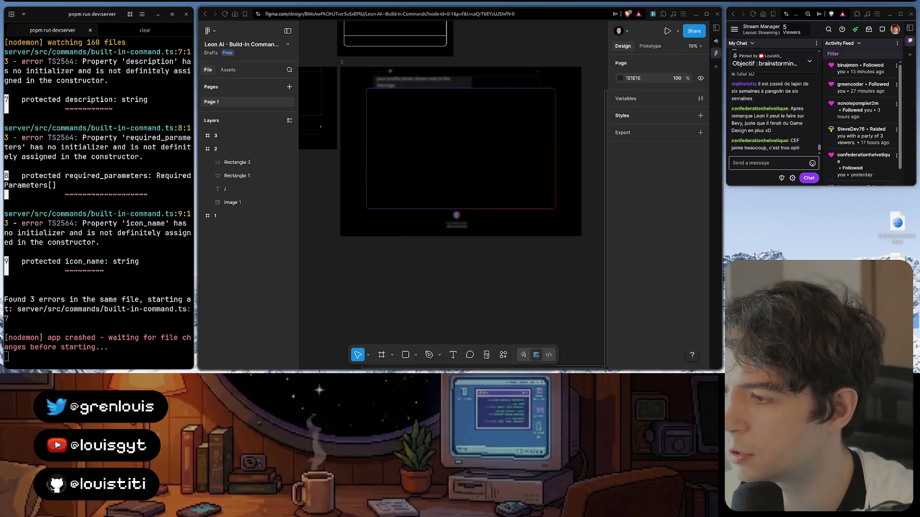
key("super+Left")
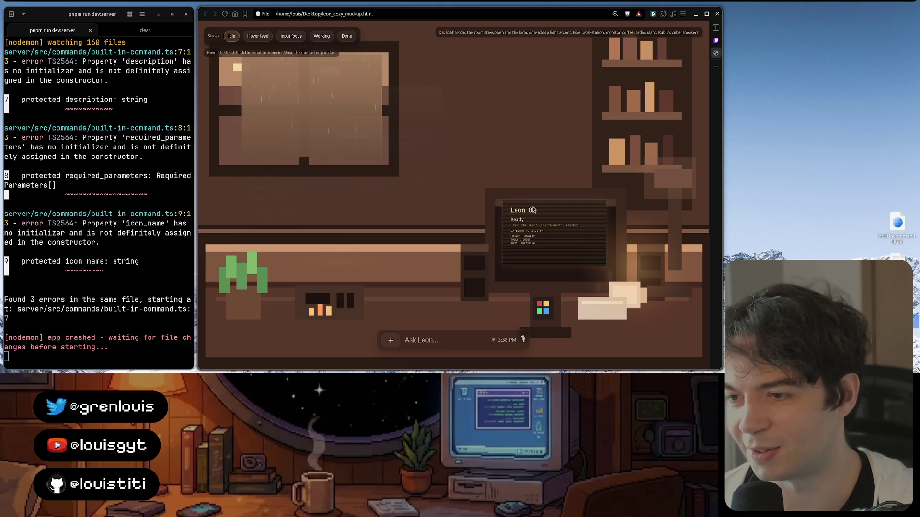
mouse_move(349, 155)
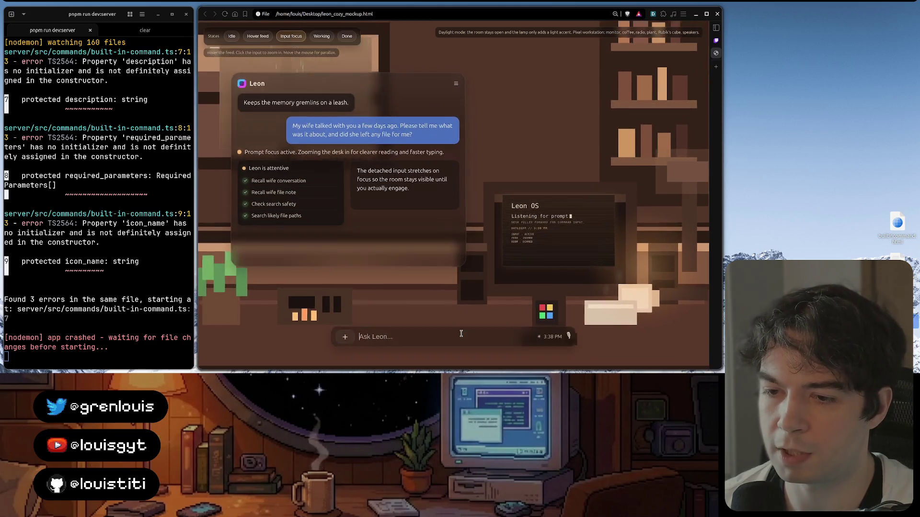
- Reset the Leon room to idle, shrink Twitch to the side to reveal Figma, and reopen Downloads
left_click(466, 311)
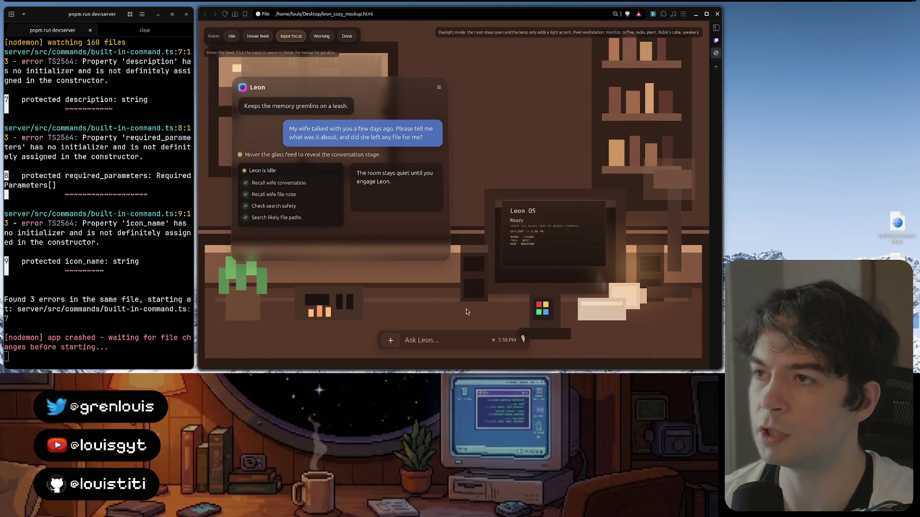
key("ctrl+Tab")
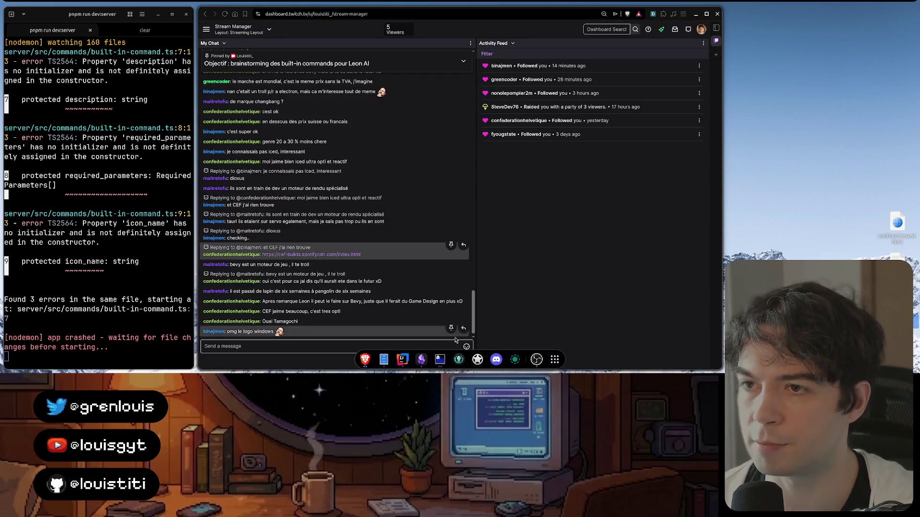
key("super+Right")
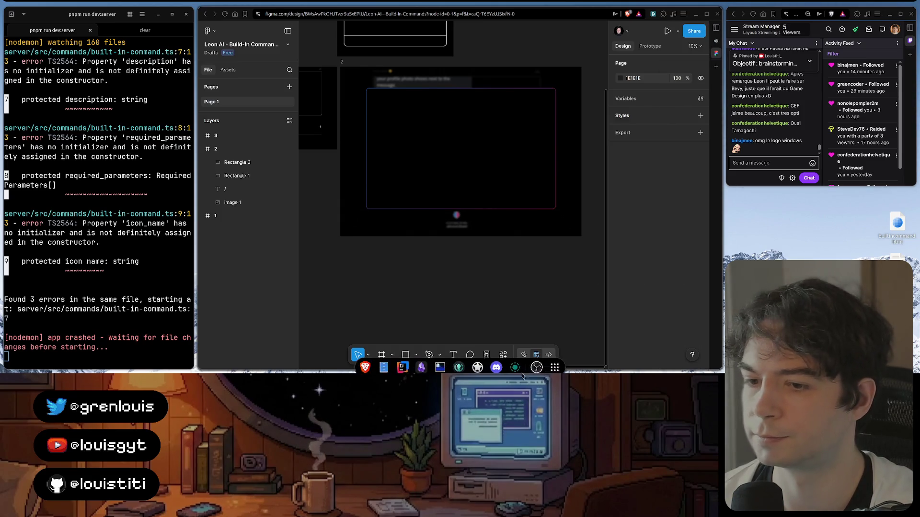
left_click(384, 367)
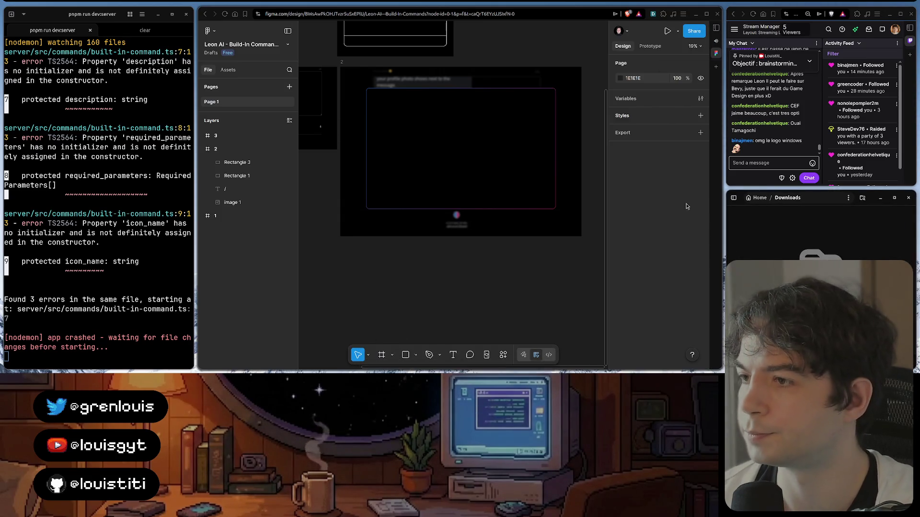
scroll(775, 126, "up", 2)
mouse_move(716, 144)
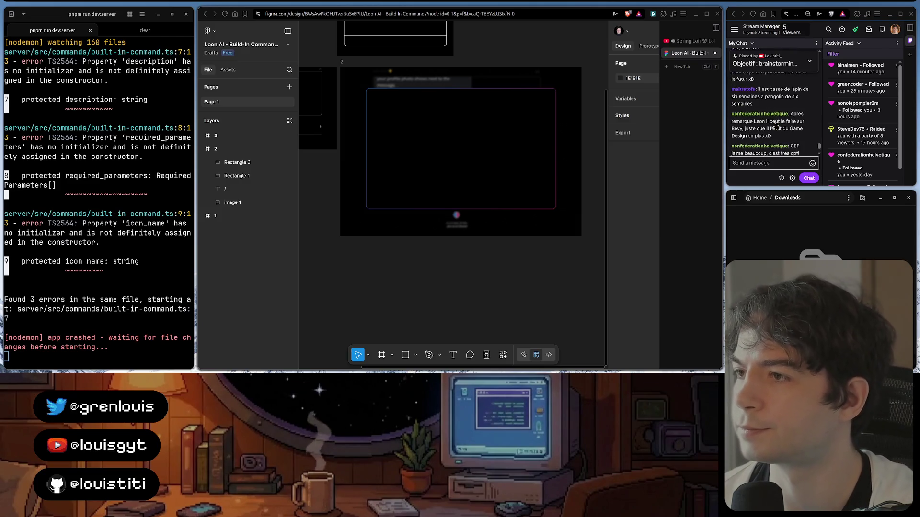
scroll(775, 125, "down", 2)
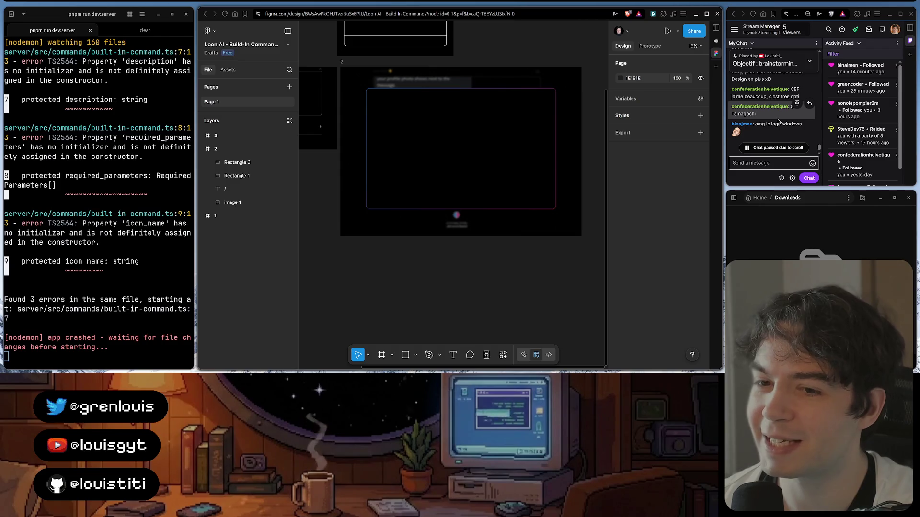
- Check the mockup once more, restore Figma with Downloads beside it, then switch to the Built-In Commands note
left_click(881, 199)
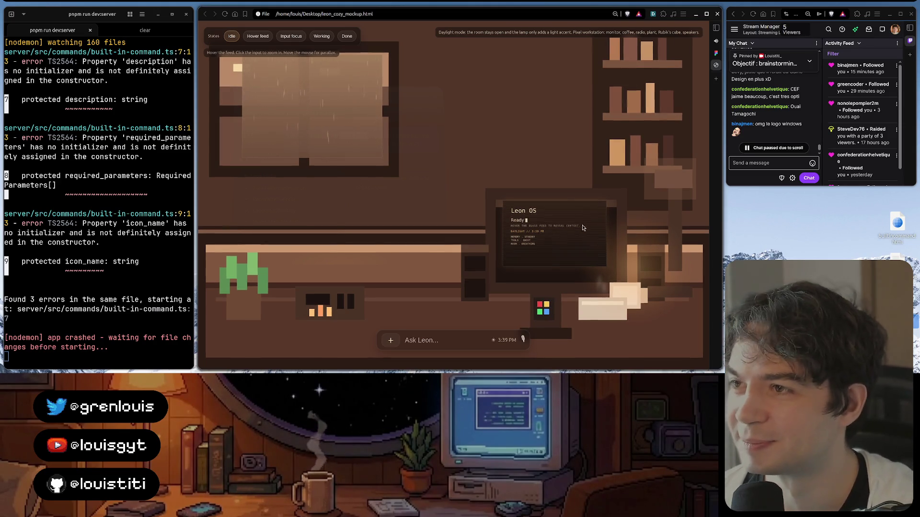
key("ctrl+Tab")
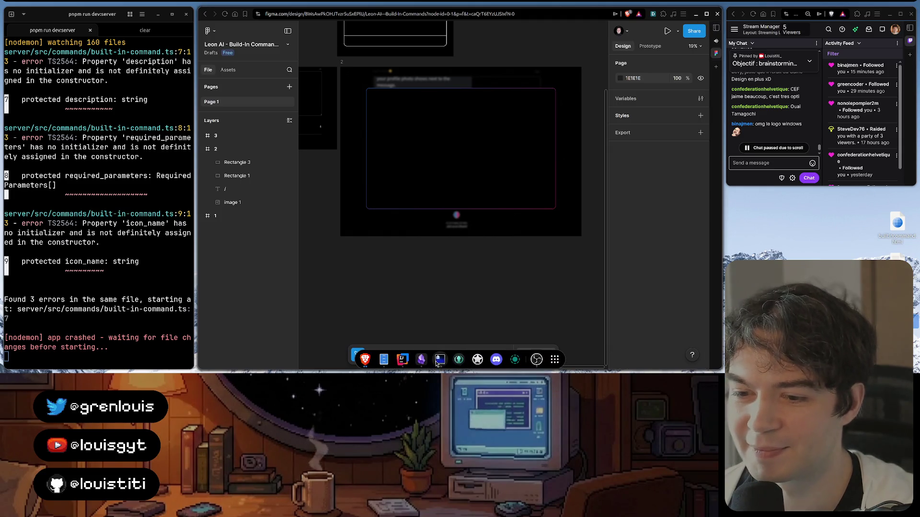
left_click(383, 359)
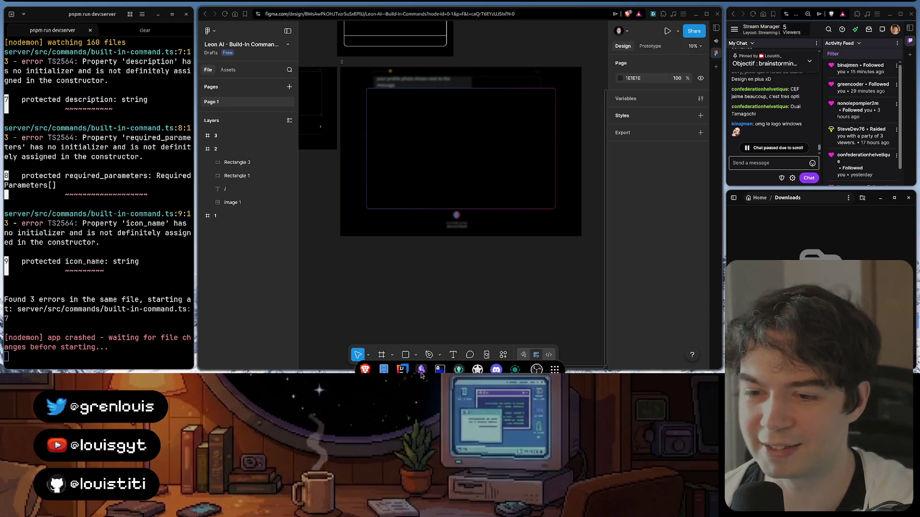
key("alt+Tab")
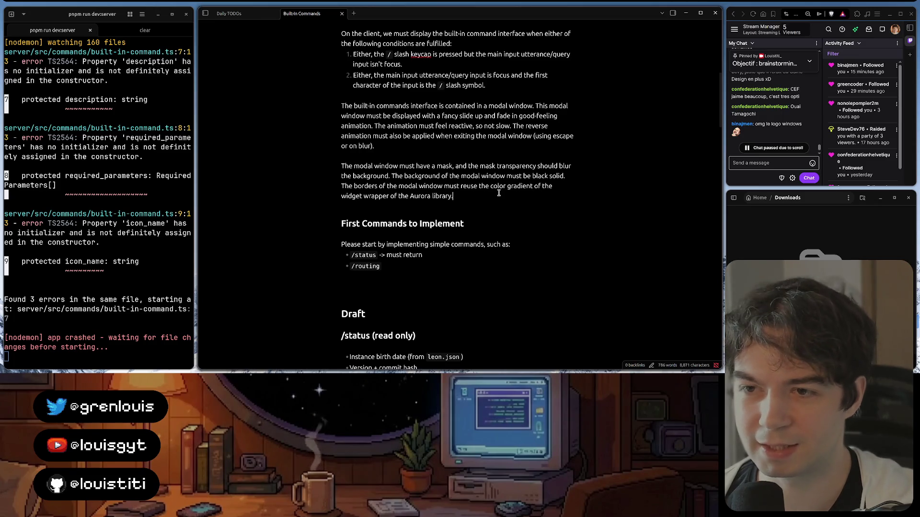
scroll(497, 193, "up", 3)
scroll(489, 201, "up", 2)
scroll(474, 211, "down", 5)
scroll(449, 227, "down", 1)
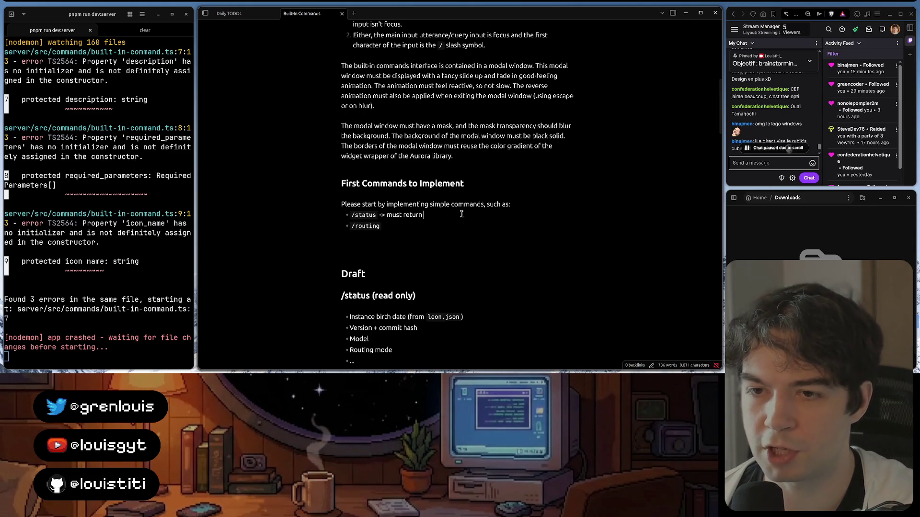
- Reword the /status bullet to list instance birth date, Leon version and commit hash, model name, routing mode, etc
left_click(445, 215)
type("different")
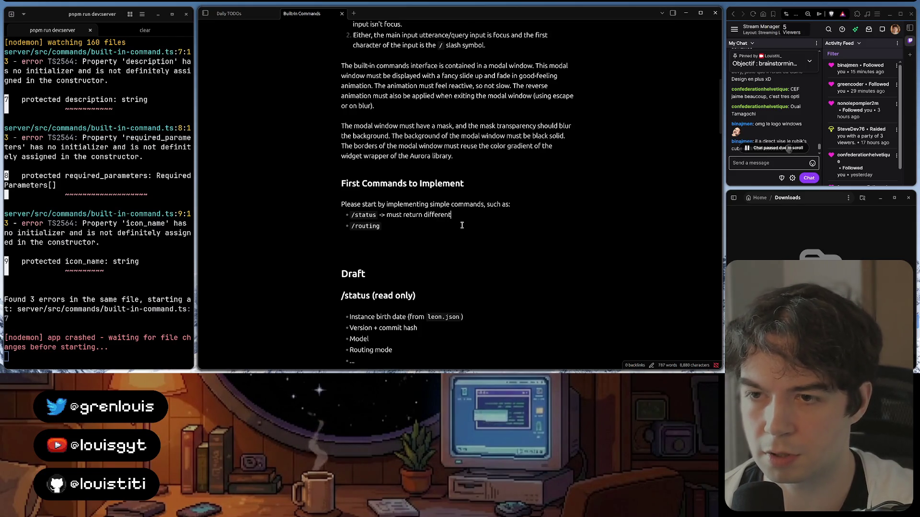
key("ctrl+BackSpace")
type("multiple information such as:")
key("ctrl+BackSpace")
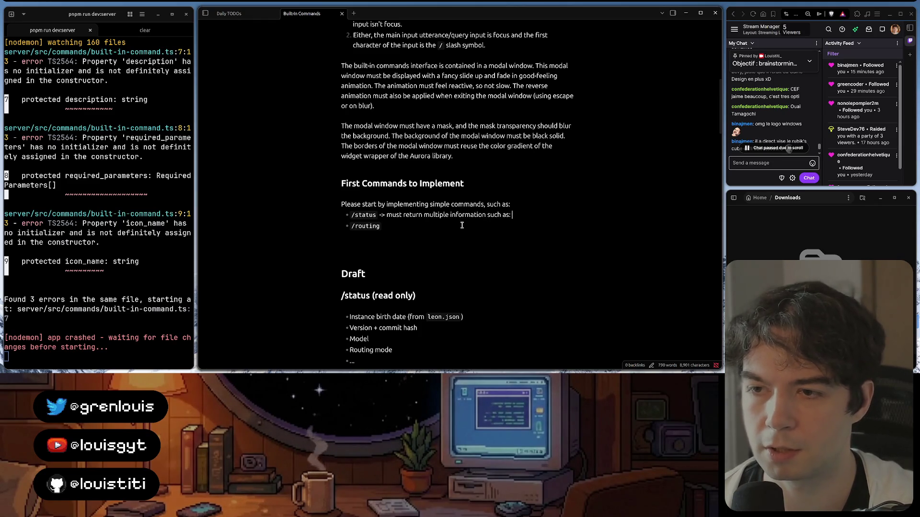
type("th date")
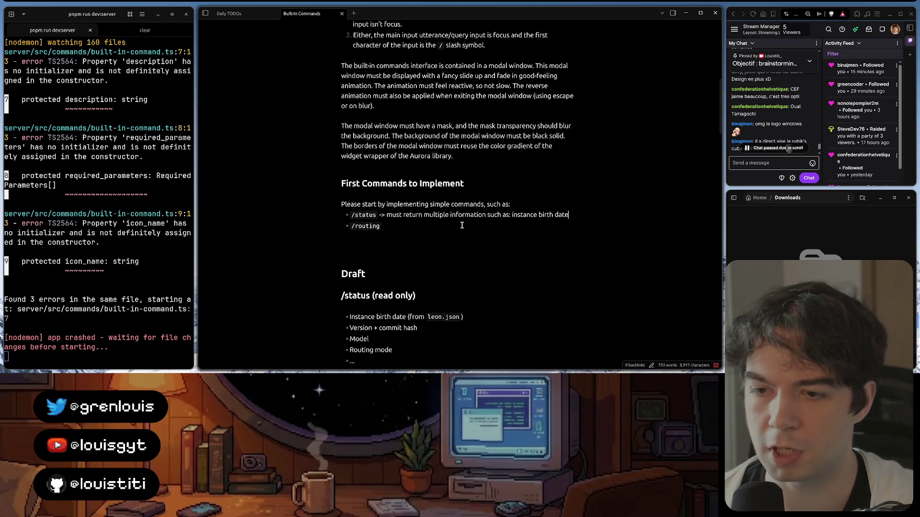
type(" (from leon.json)")
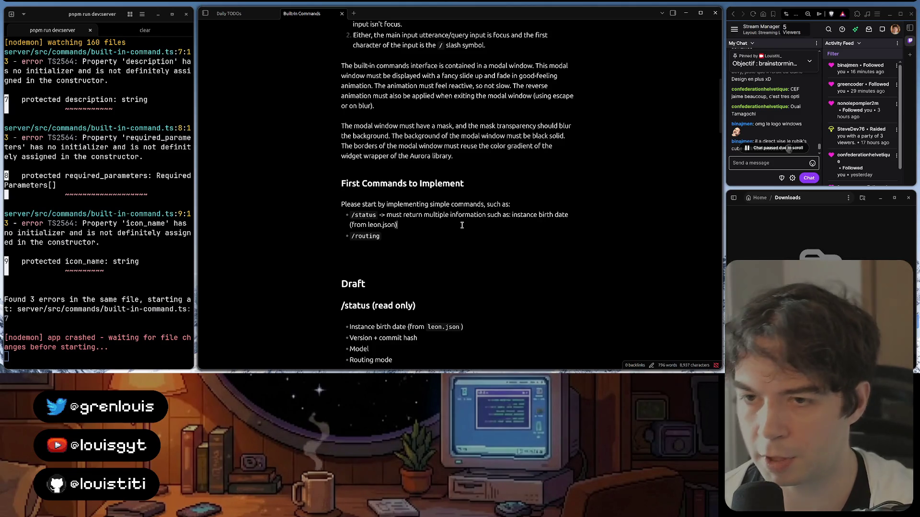
type(", version")
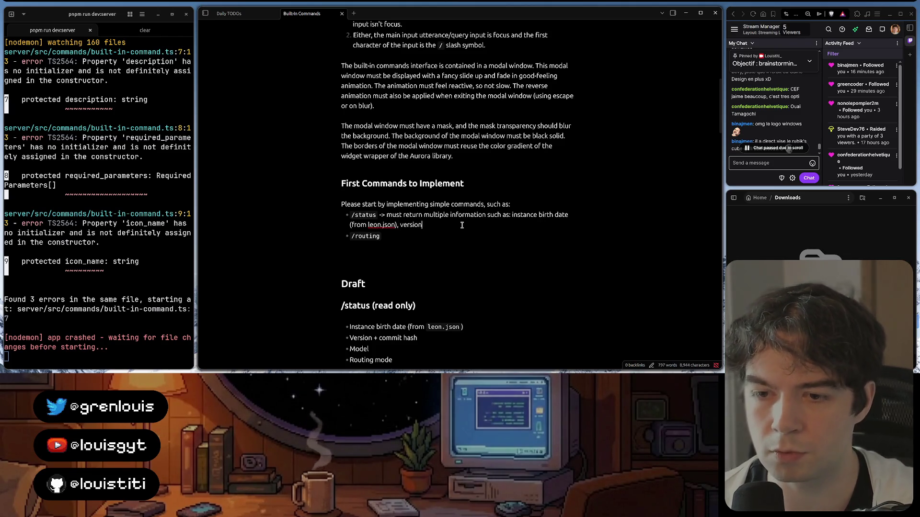
key("ctrl+BackSpace")
type("L")
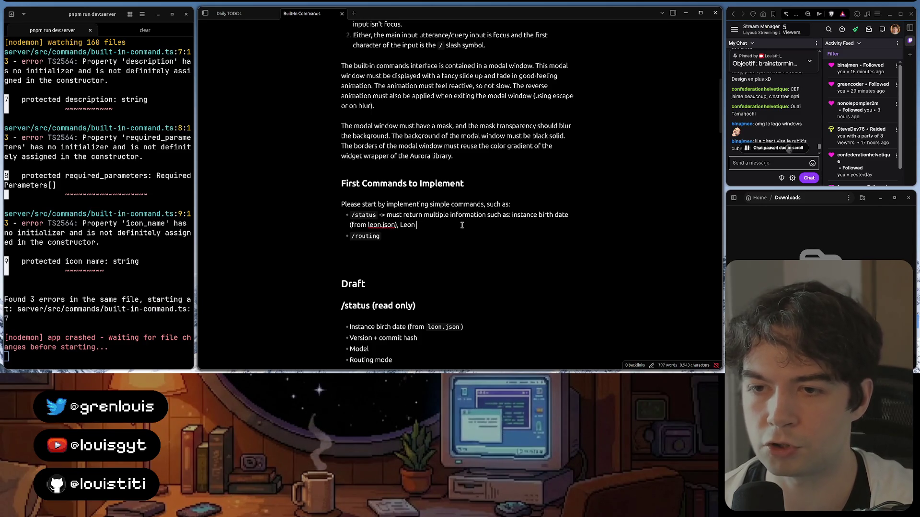
type("ion + commit hash,")
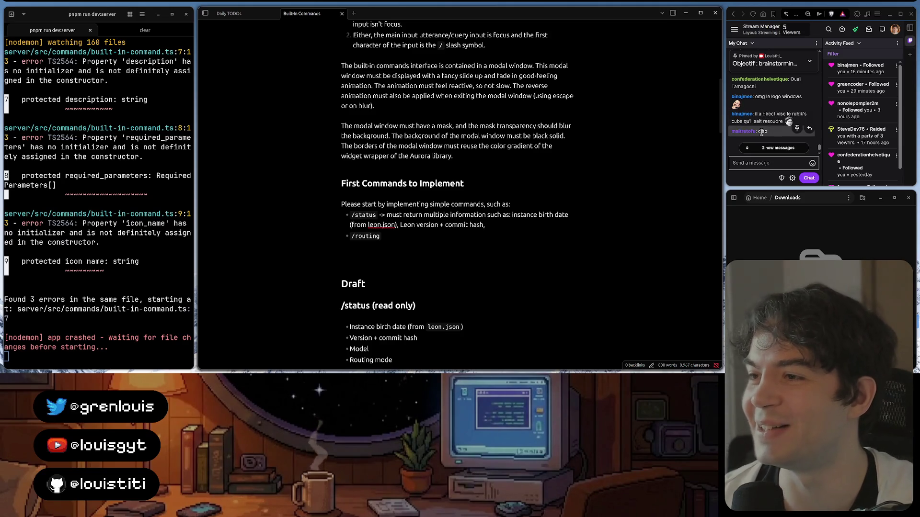
mouse_move(766, 105)
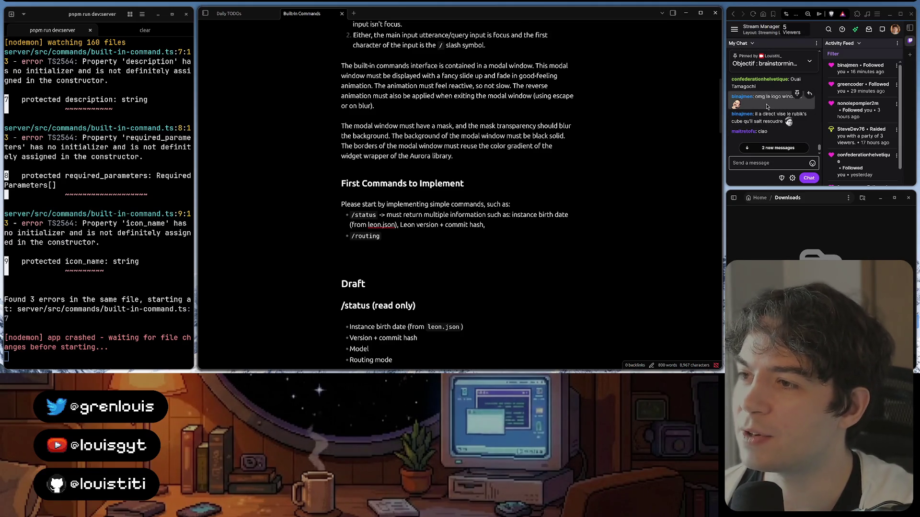
scroll(771, 96, "up", 1)
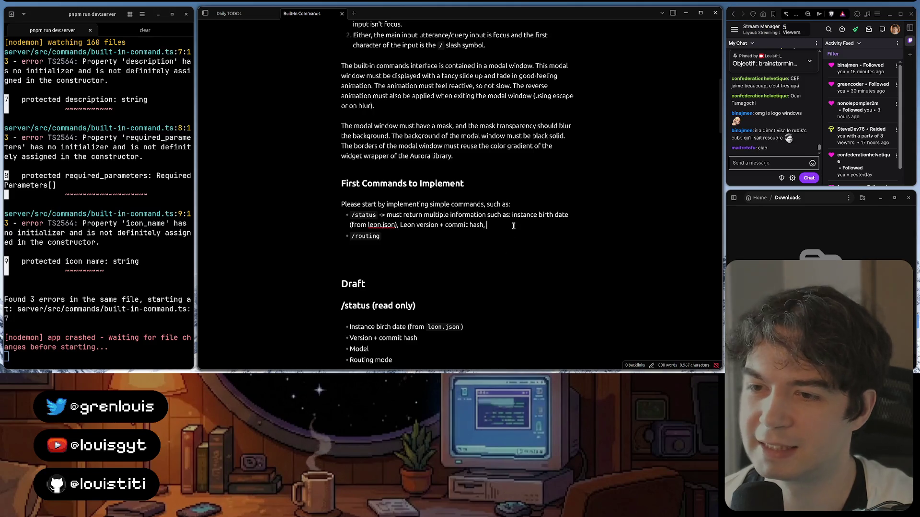
scroll(513, 225, "down", 1)
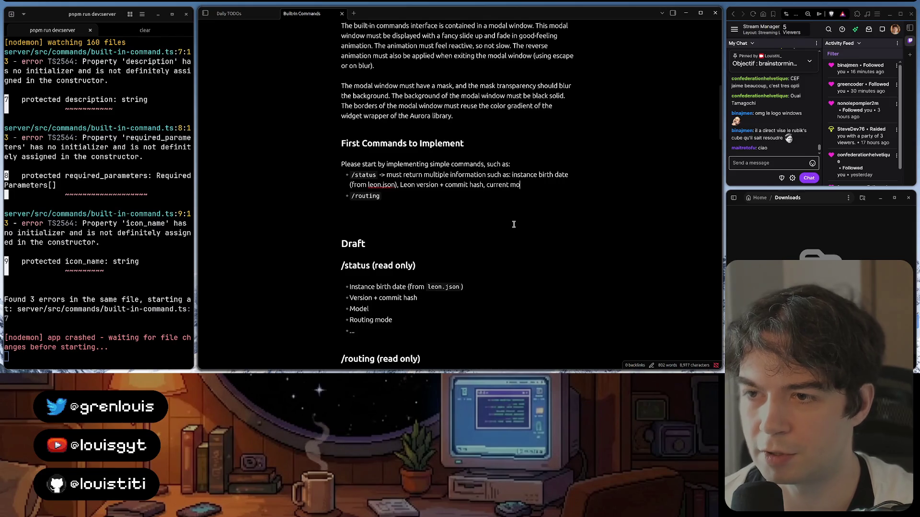
type("name")
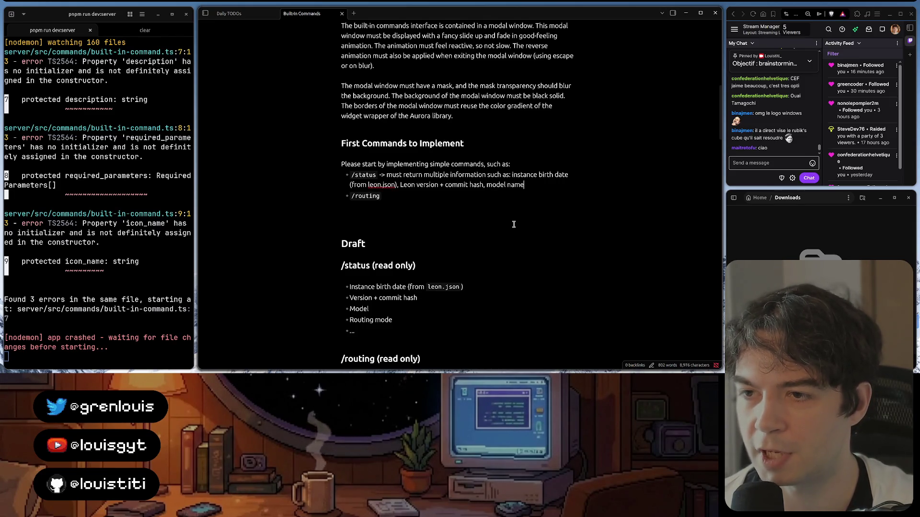
type("rent used")
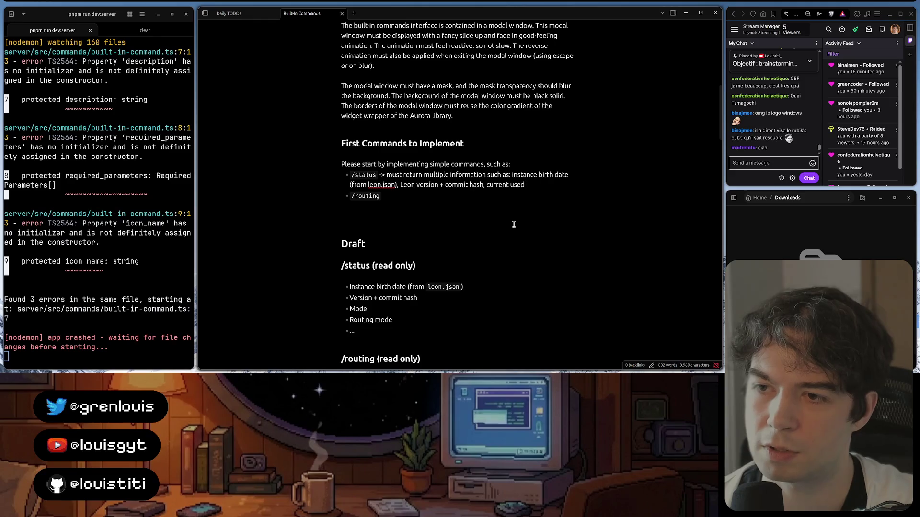
type(" model name, ")
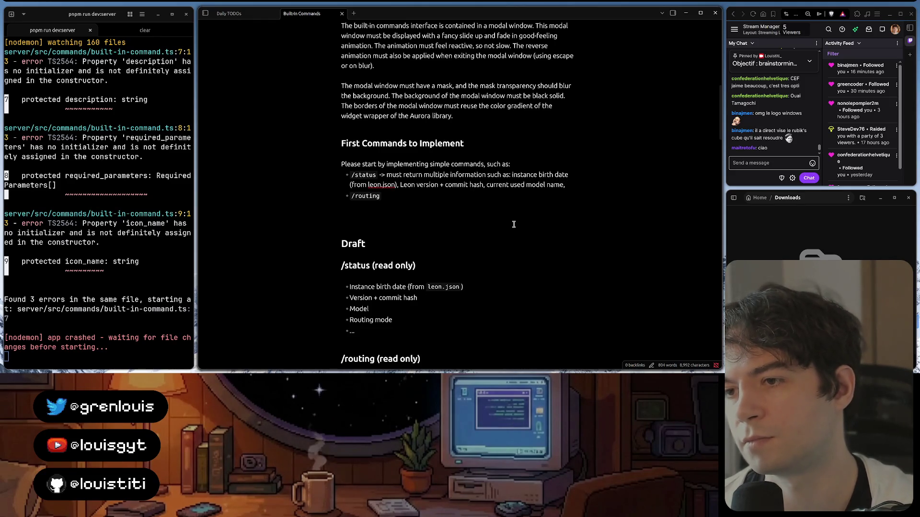
type("routing mode")
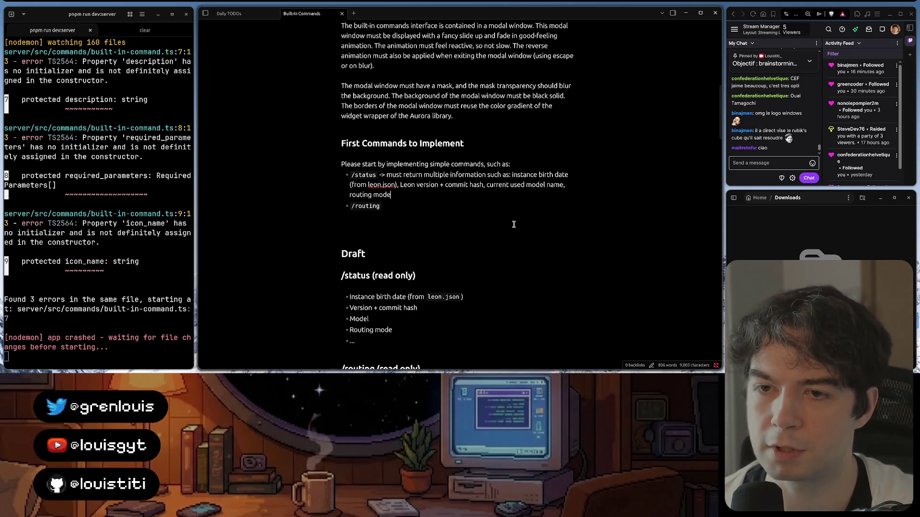
type(", etc. Pleas")
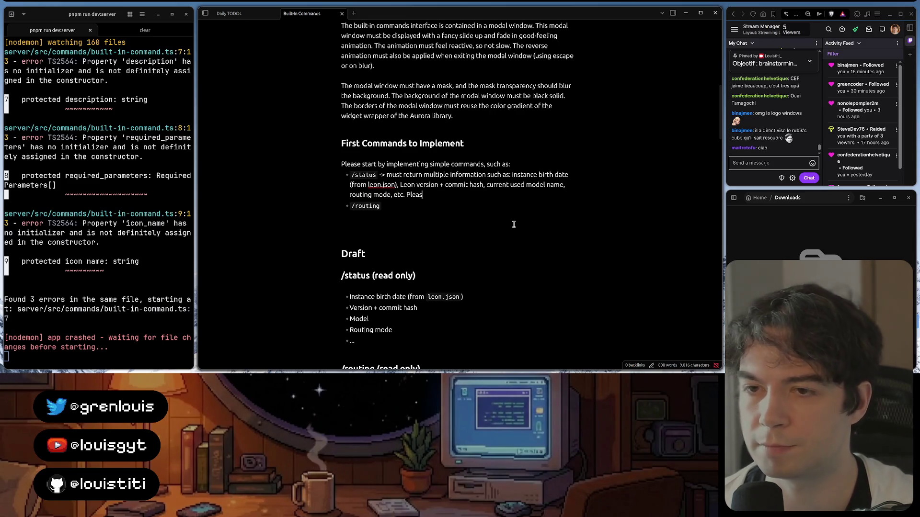
type("e also add ")
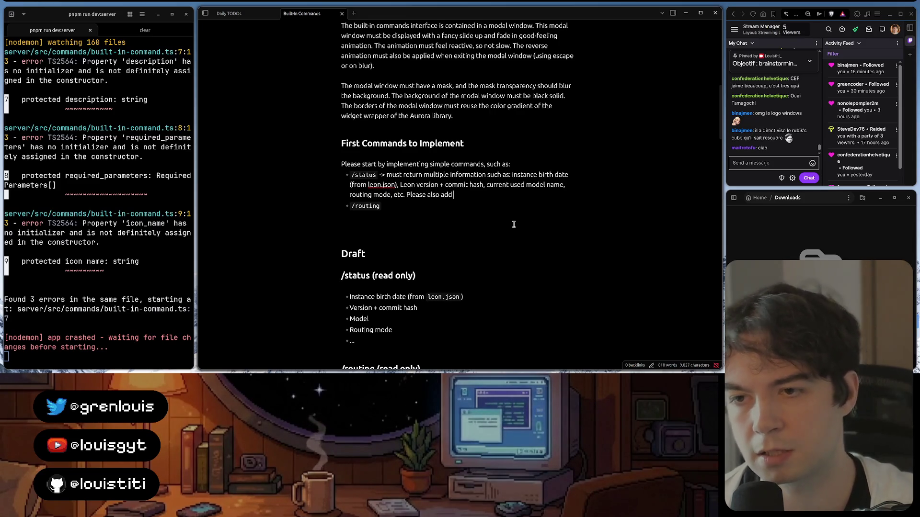
type("other info")
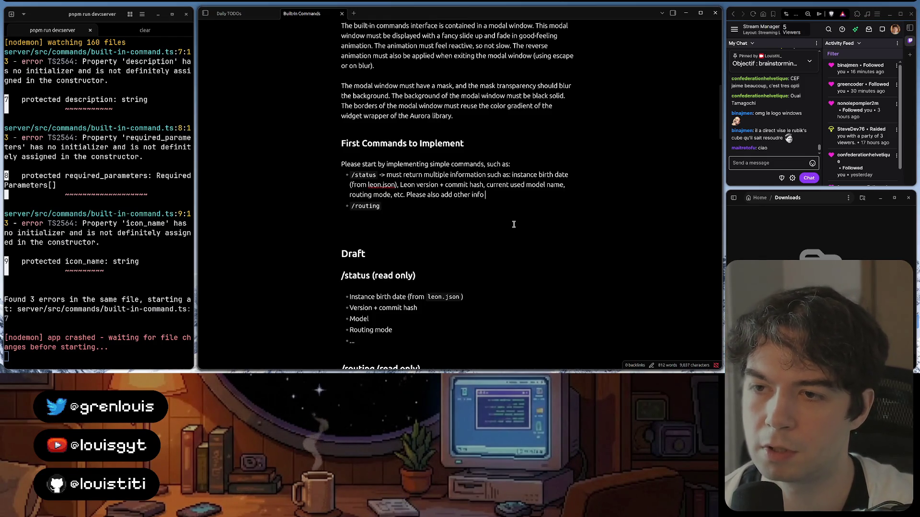
type(" that ma")
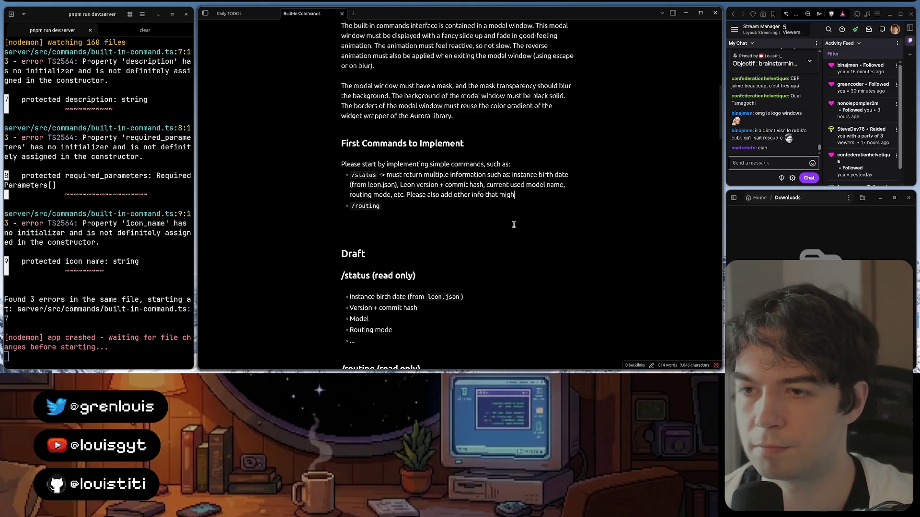
type("t be ")
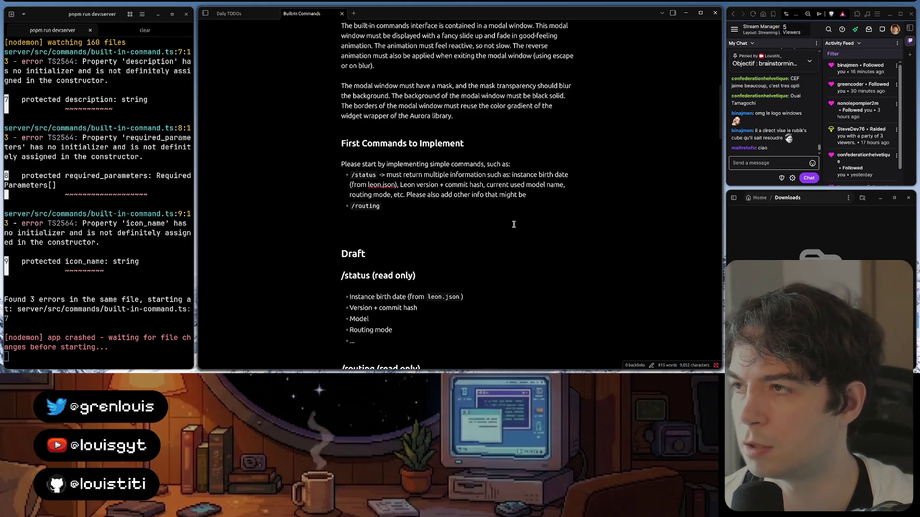
type("reasonable as well.")
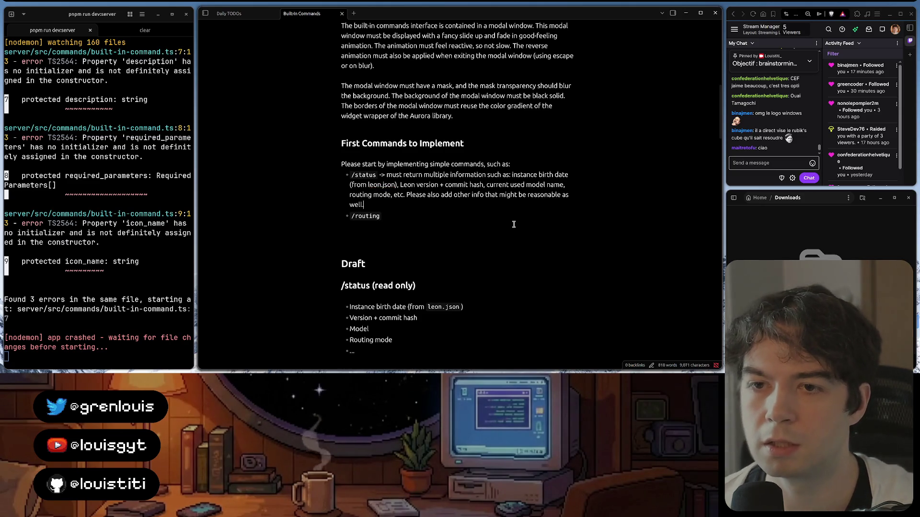
key("Down")
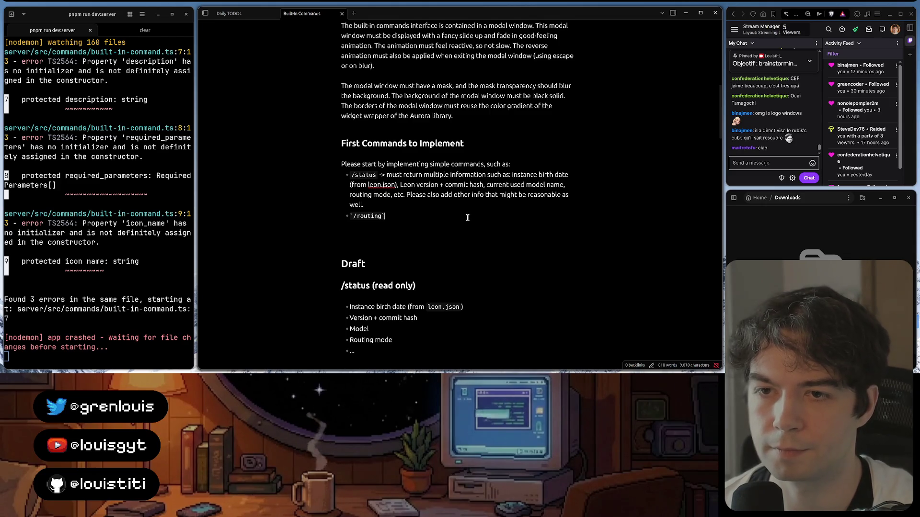
scroll(370, 178, "down", 1)
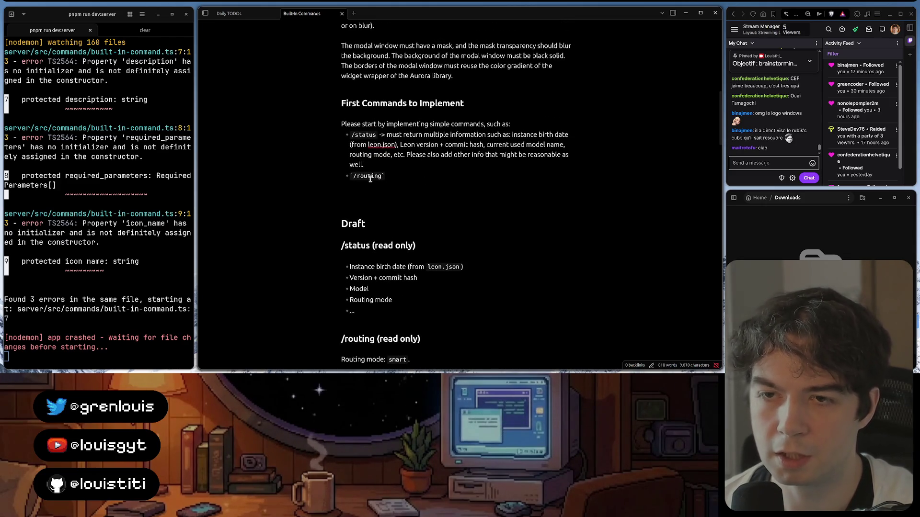
scroll(370, 180, "down", 1)
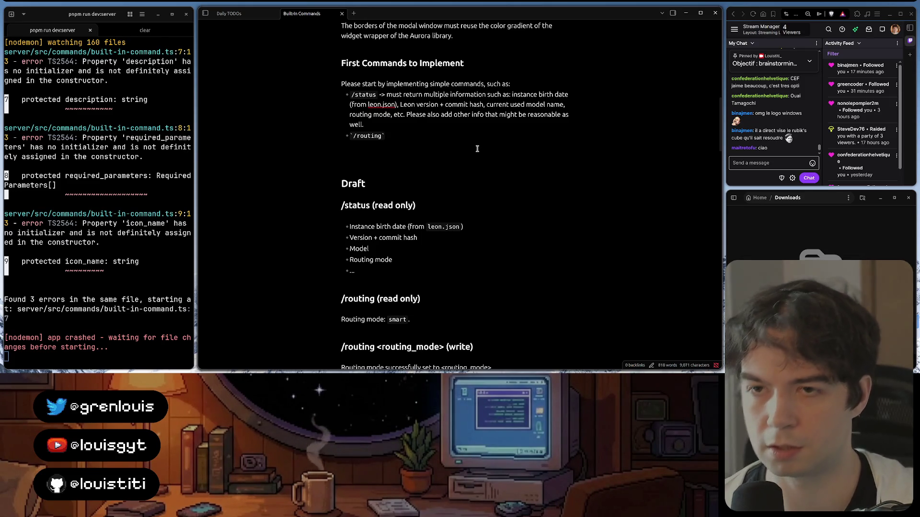
type("->")
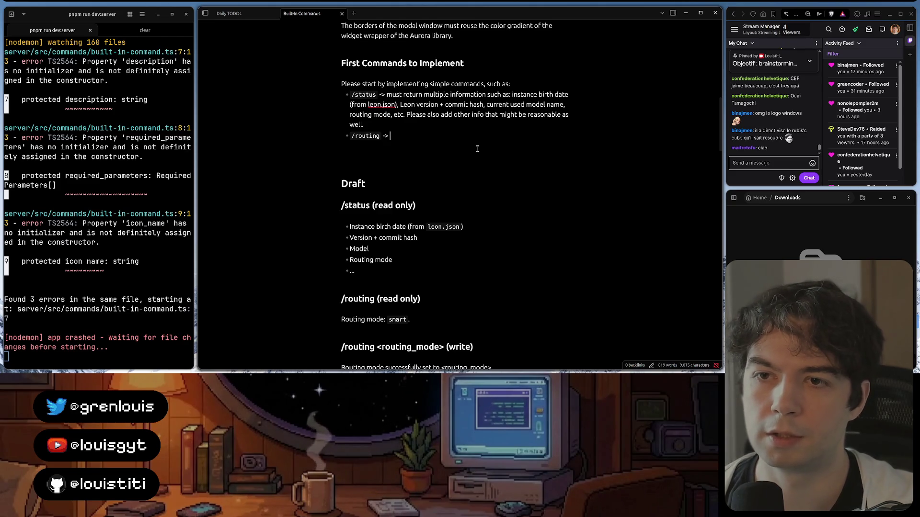
scroll(467, 149, "down", 1)
scroll(467, 149, "up", 2)
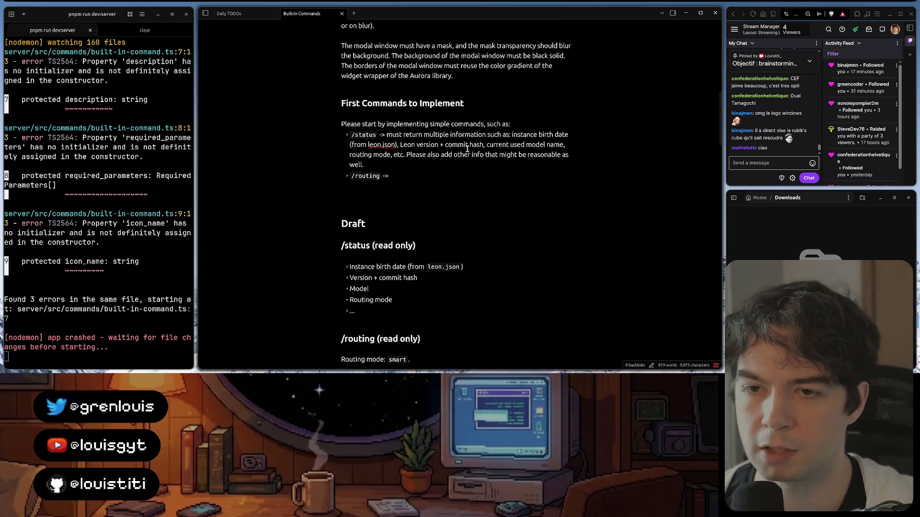
scroll(467, 149, "down", 2)
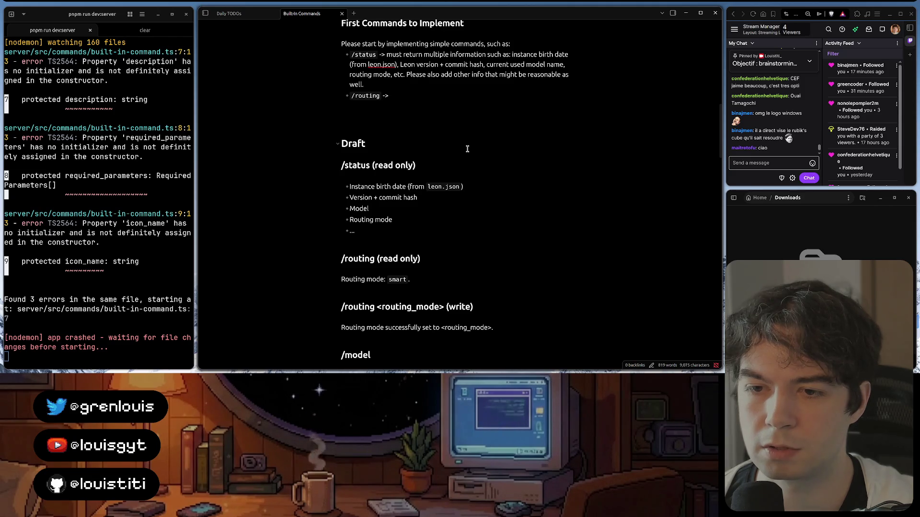
scroll(467, 149, "up", 1)
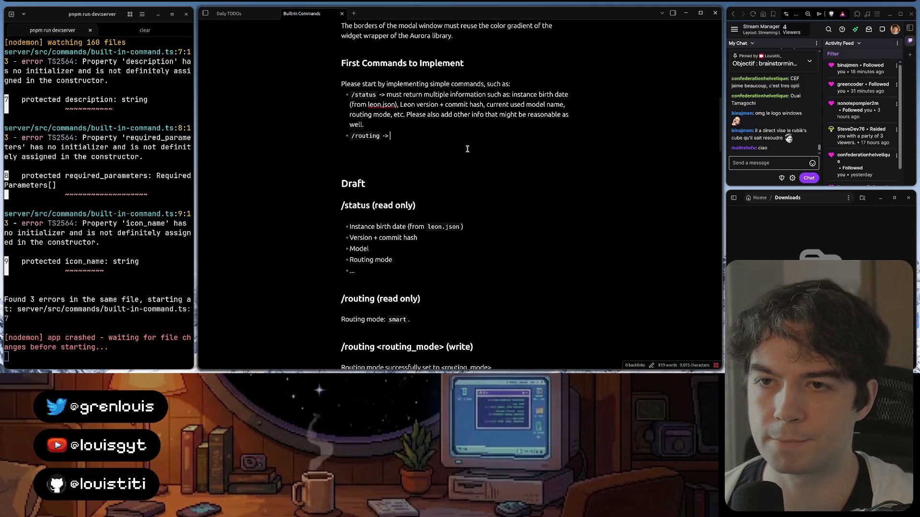
type("display cur")
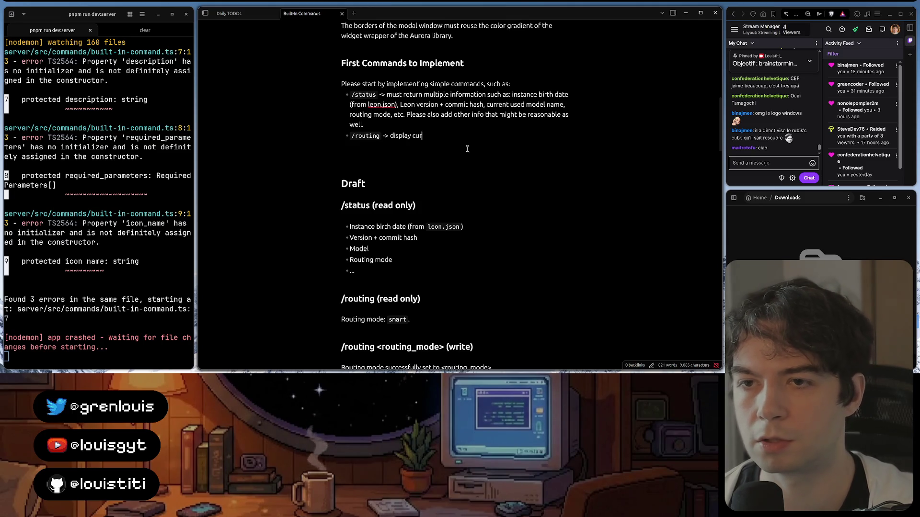
type("rent routing mode")
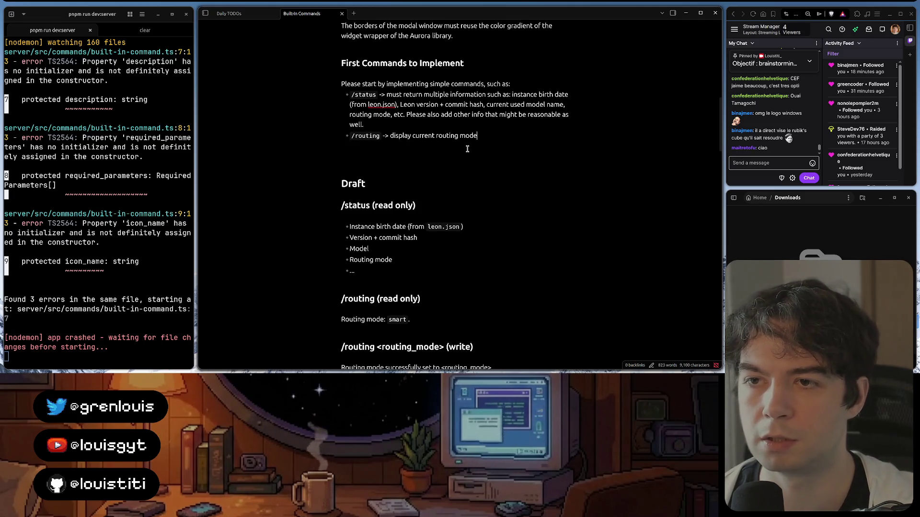
type(".")
- Complete the /routing <routing_mode> bullet as set routing mode + display success message
key("Return")
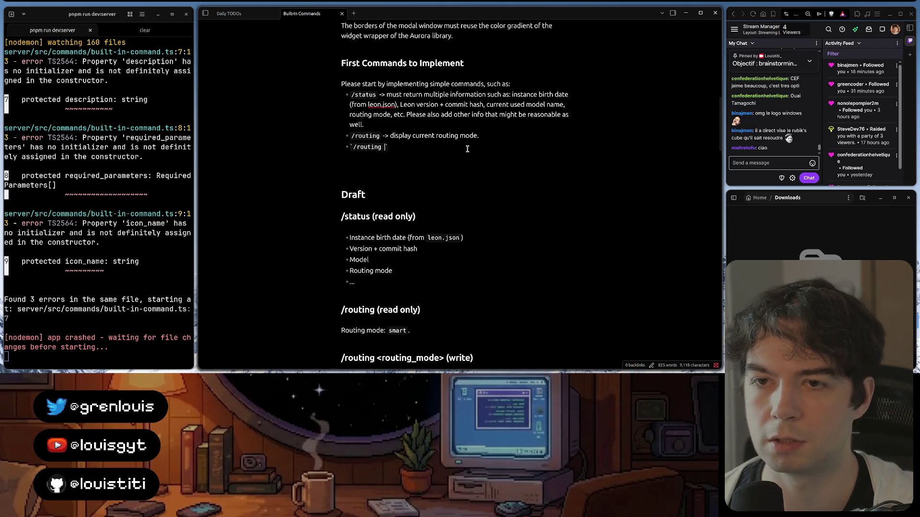
scroll(467, 148, "down", 2)
type(">")
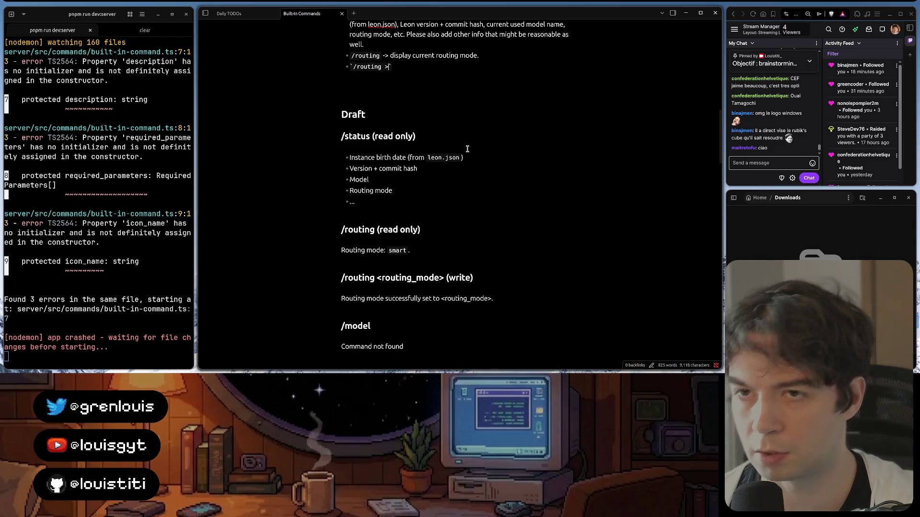
type("<")
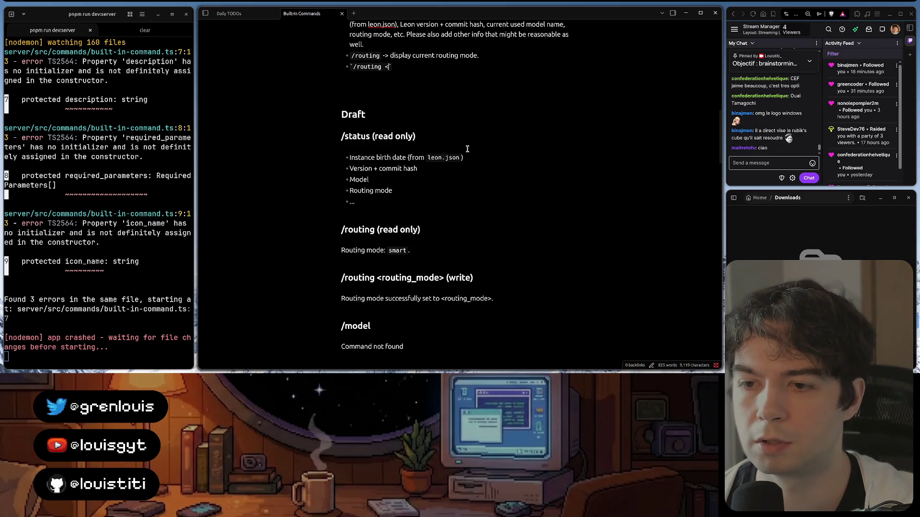
type("routing_mode>")
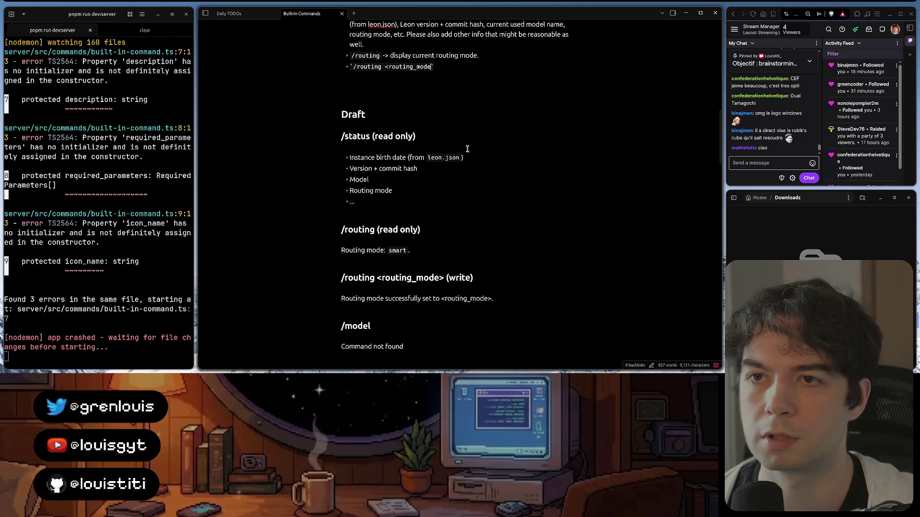
type(" -> set rou")
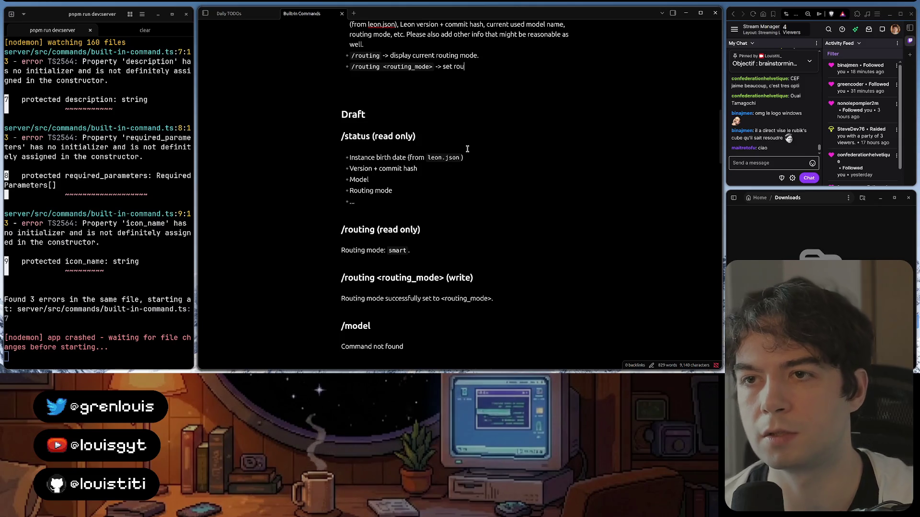
type("ting mode")
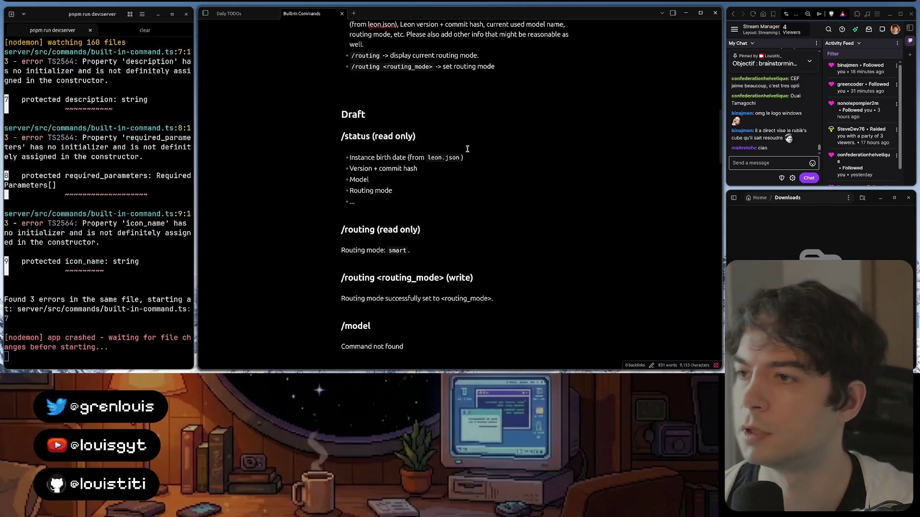
scroll(520, 106, "up", 2)
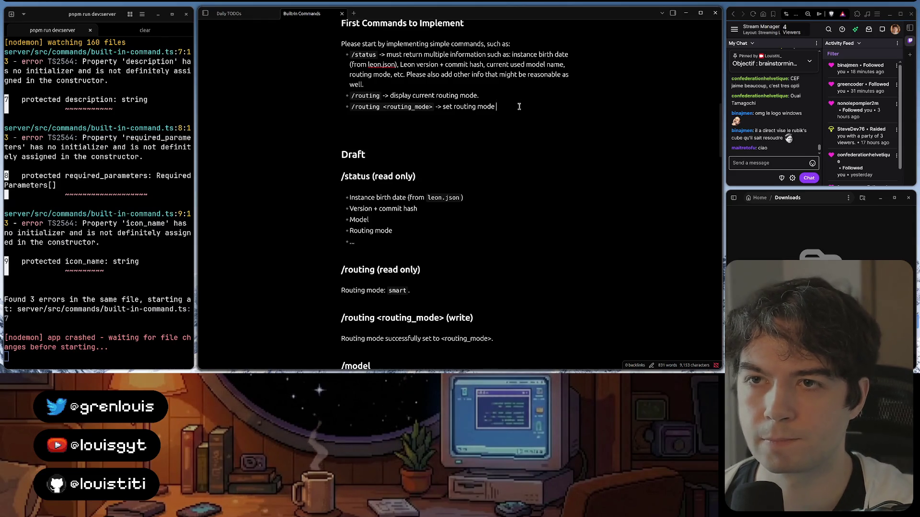
type("+ d")
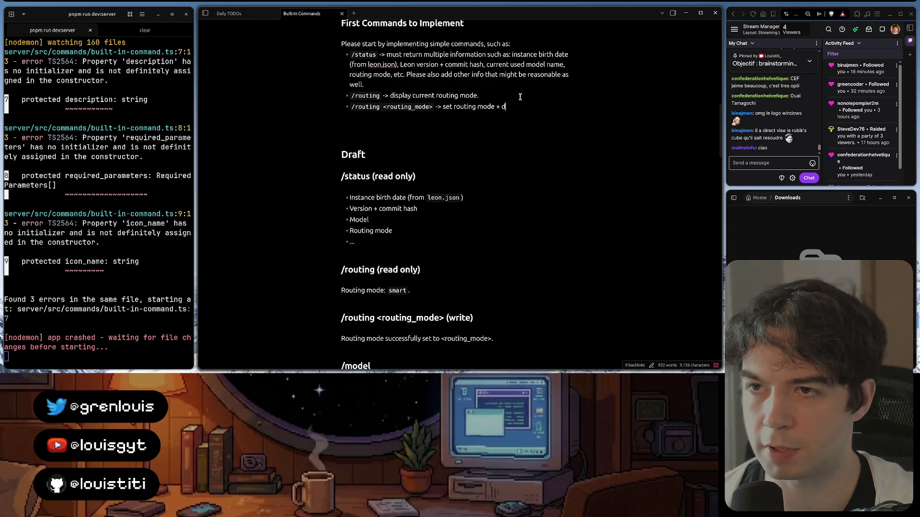
type("isplay")
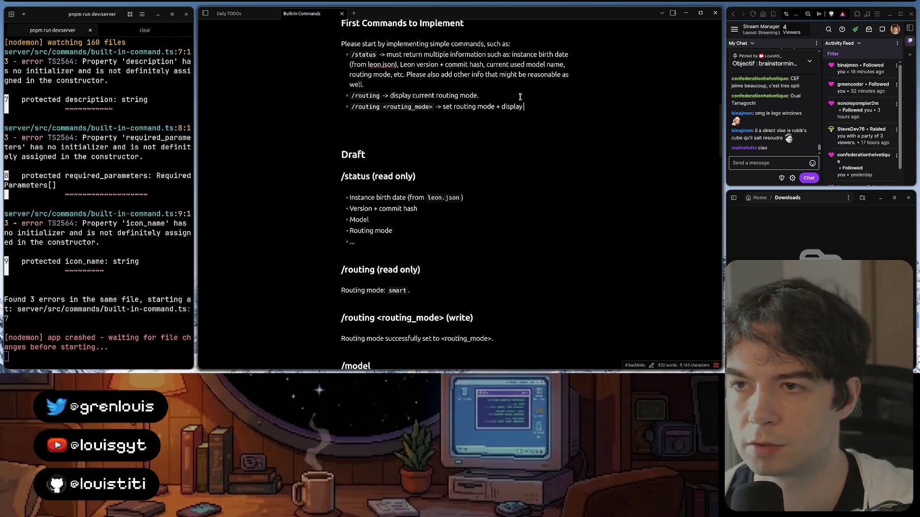
type(" me")
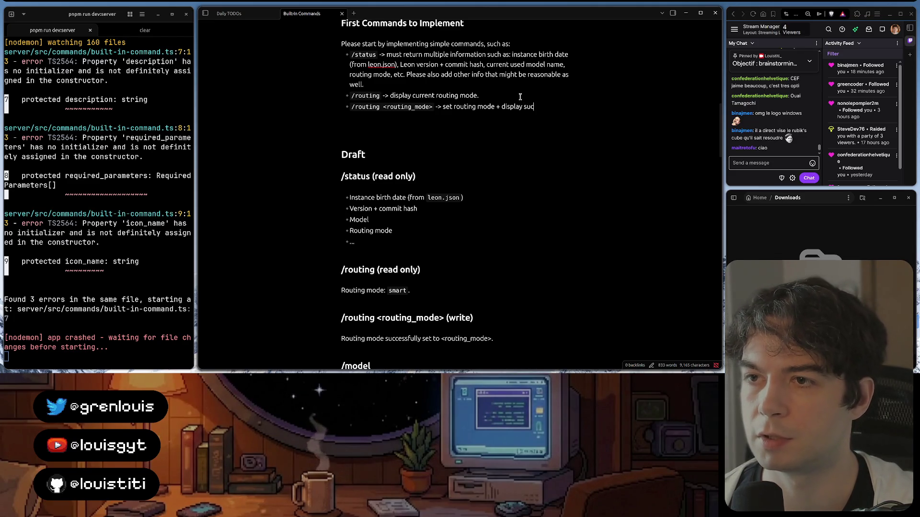
type("ss message.")
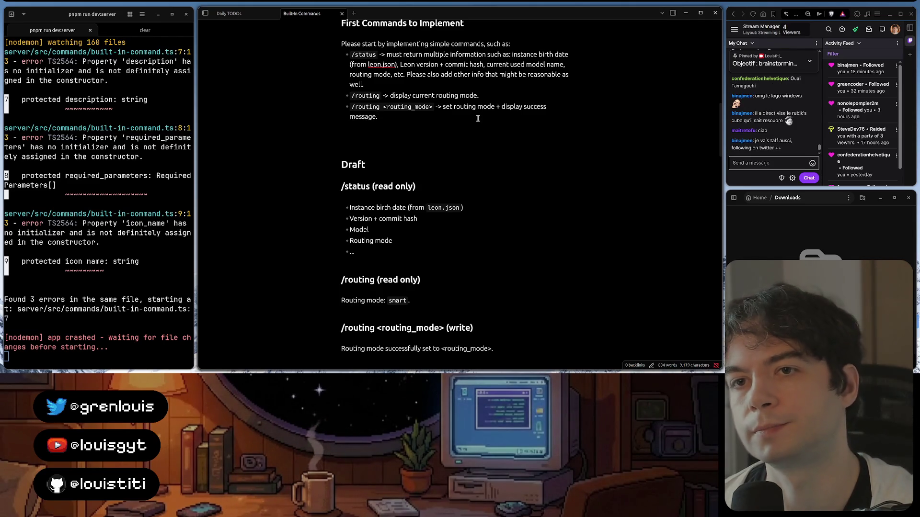
scroll(477, 117, "down", 2)
scroll(477, 117, "down", 1)
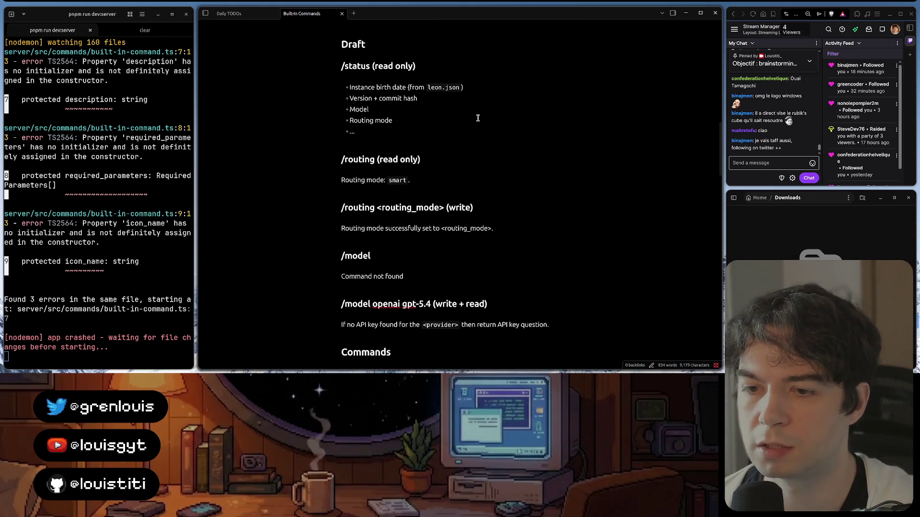
scroll(477, 116, "up", 1)
scroll(477, 117, "up", 3)
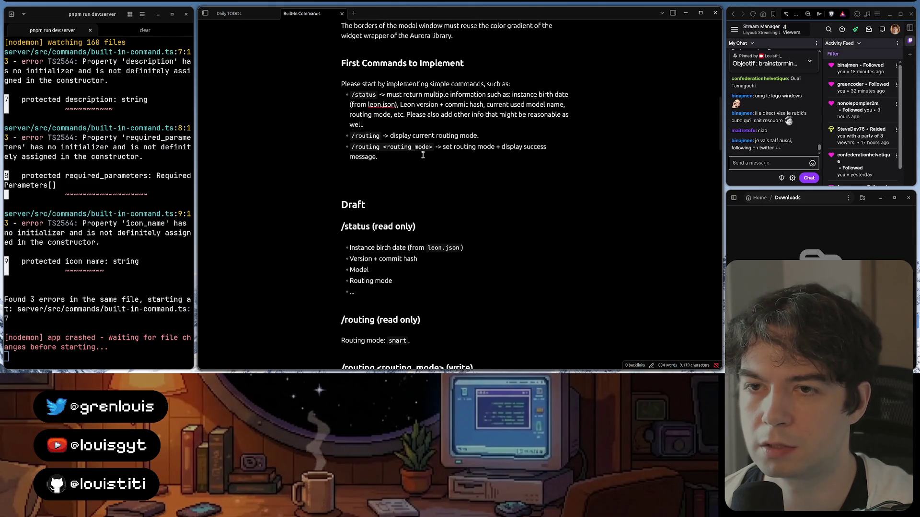
- Leave exactly one blank line between the First Commands list and the Draft section
key("Return")
key("Return")
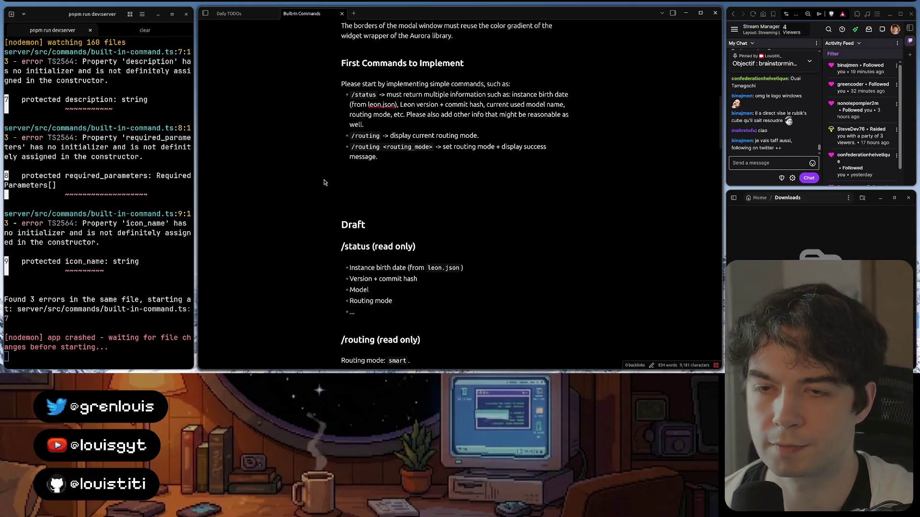
scroll(340, 177, "up", 1)
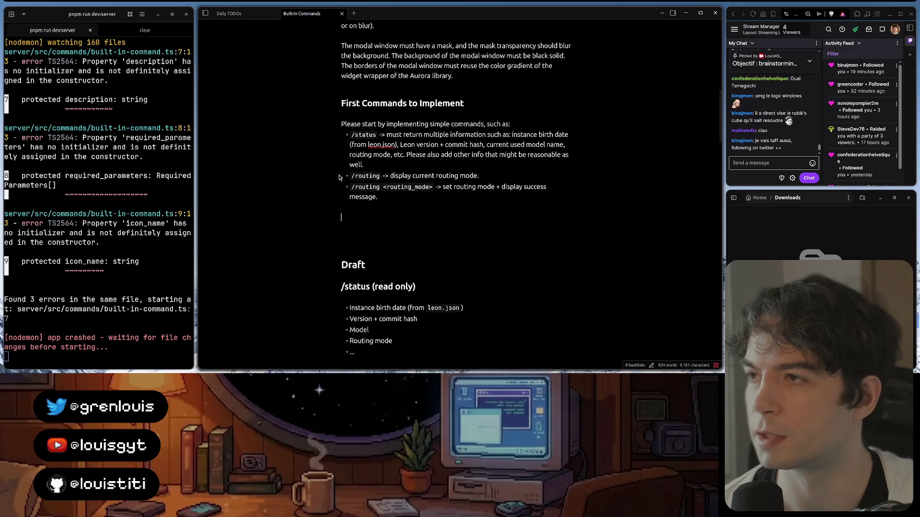
scroll(340, 178, "down", 1)
scroll(339, 178, "down", 1)
scroll(339, 177, "up", 3)
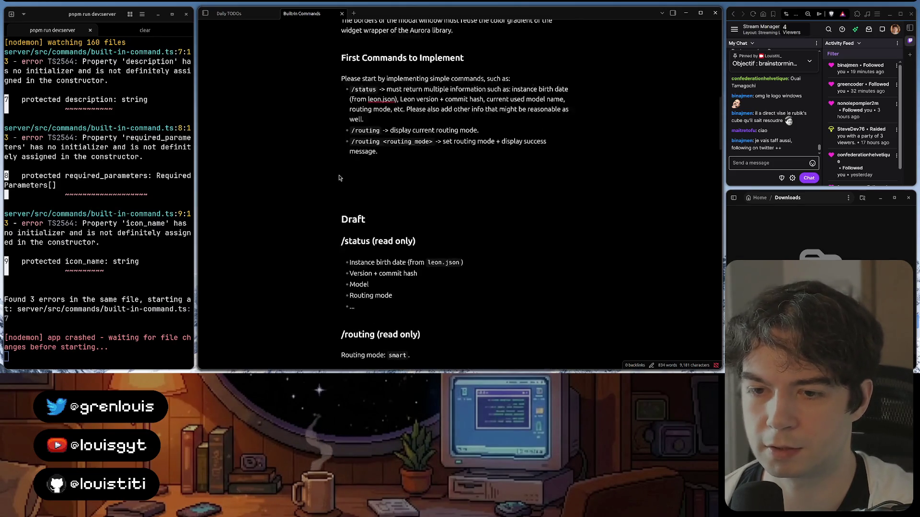
left_click(339, 178)
scroll(399, 167, "up", 3)
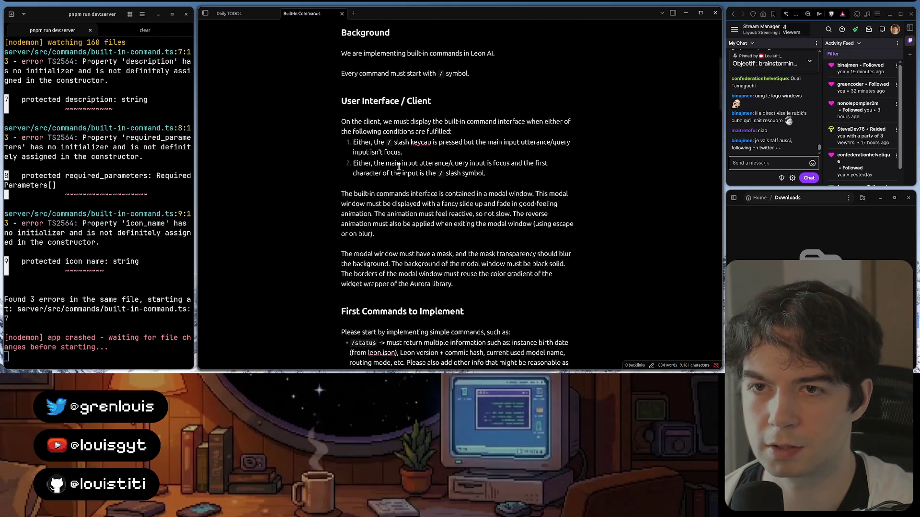
scroll(398, 167, "up", 1)
scroll(398, 167, "down", 5)
scroll(398, 167, "down", 2)
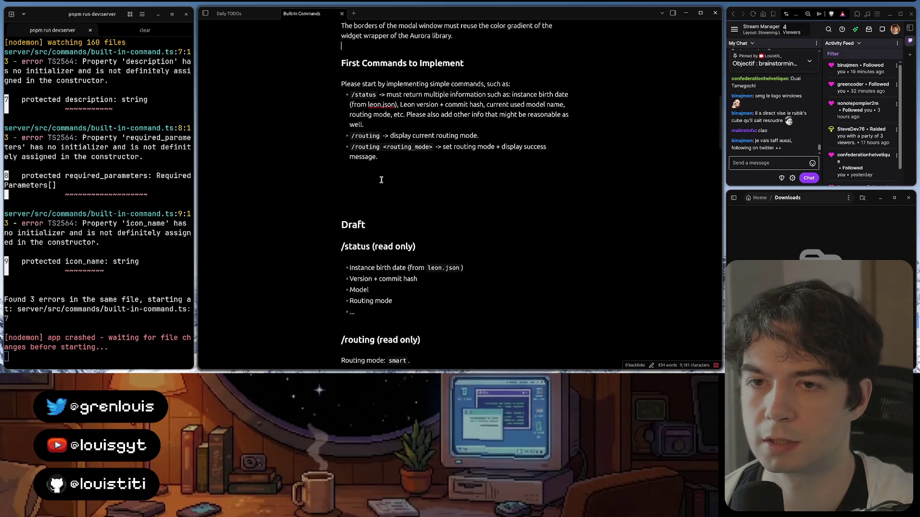
left_click(376, 178)
key("BackSpace")
key("BackSpace")
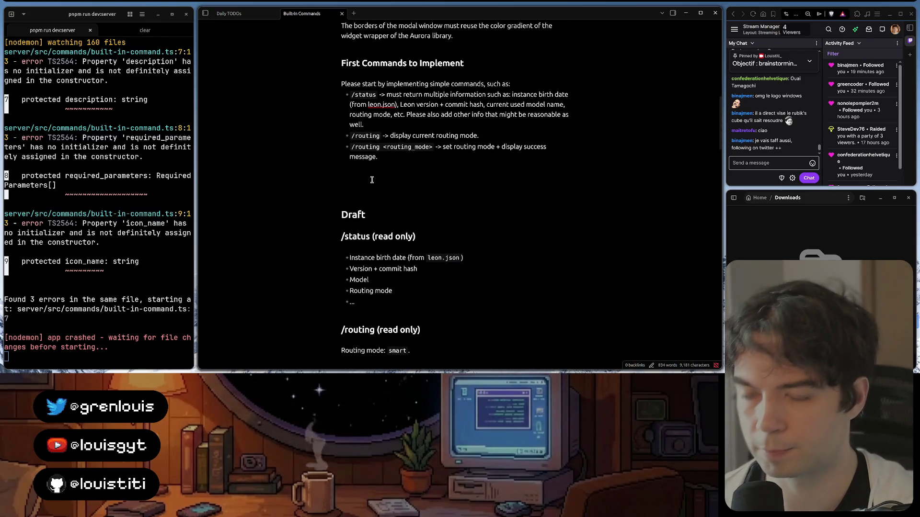
key("Return")
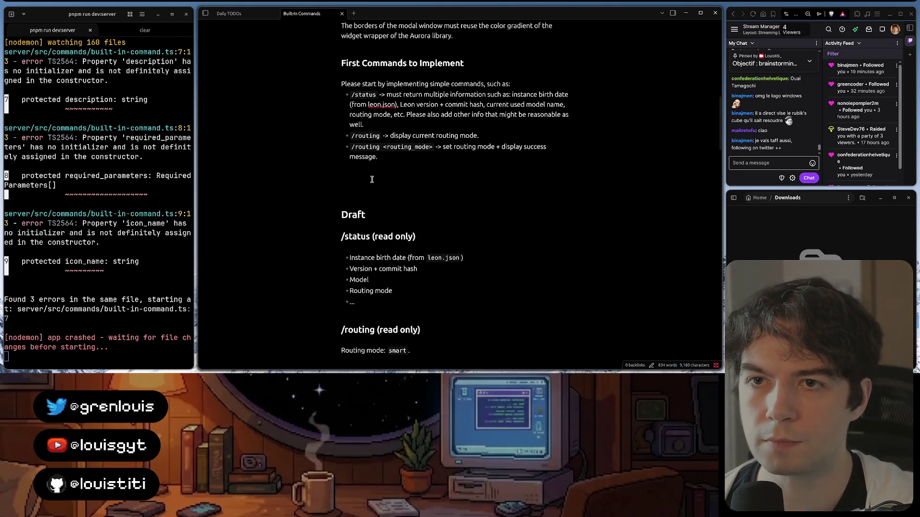
scroll(372, 179, "up", 1)
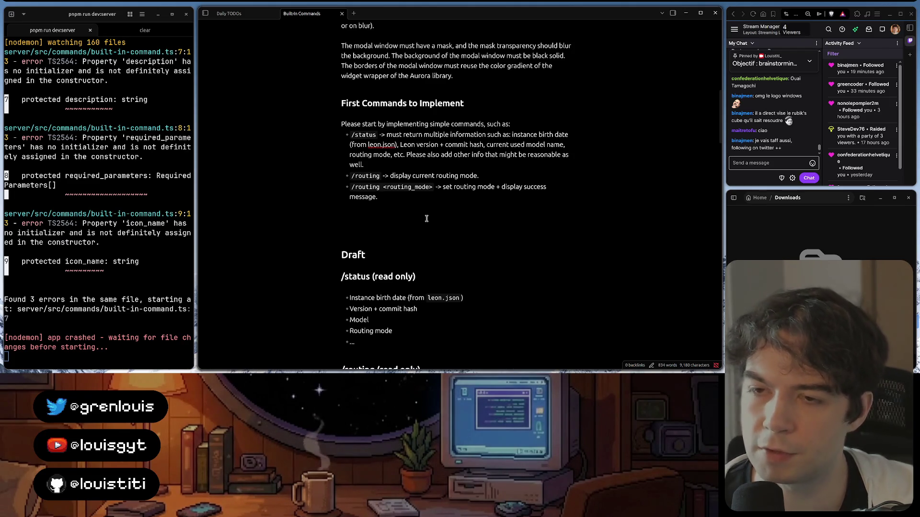
scroll(426, 218, "down", 2)
scroll(426, 219, "down", 3)
scroll(426, 219, "down", 1)
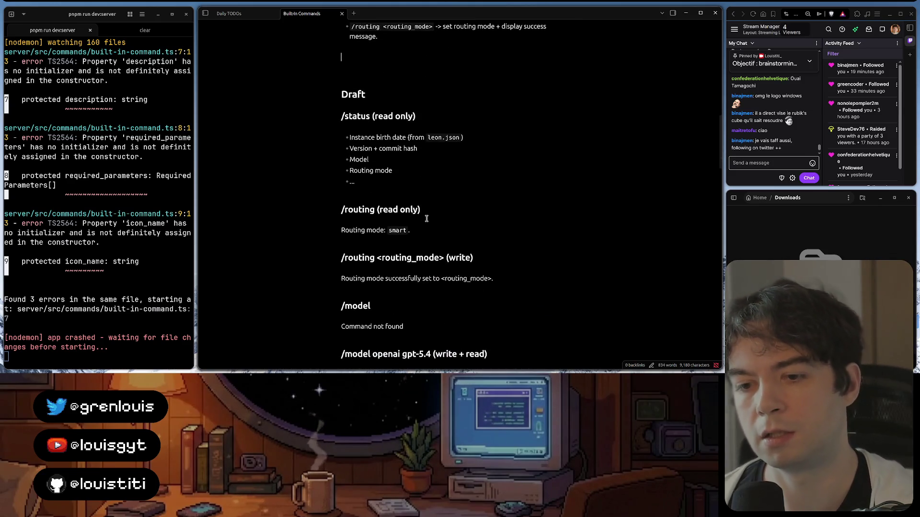
scroll(426, 218, "down", 2)
scroll(425, 219, "down", 2)
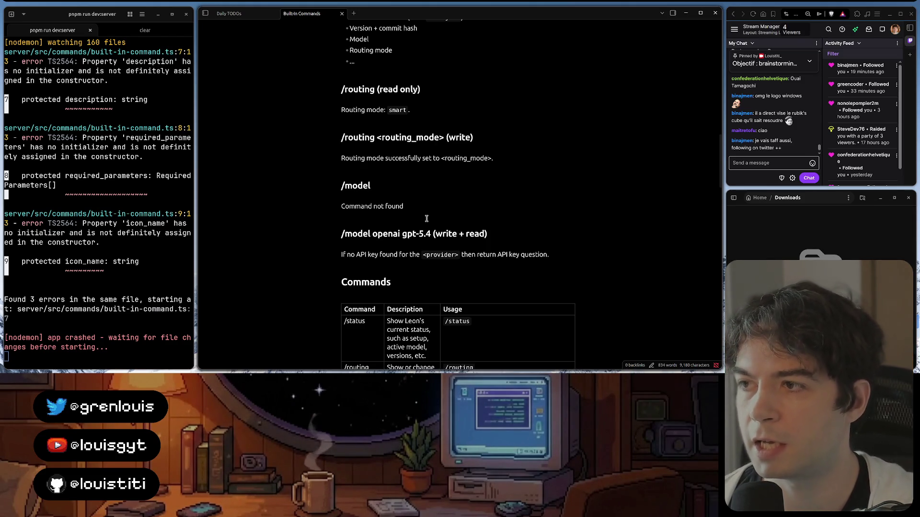
scroll(426, 219, "down", 3)
scroll(426, 218, "down", 2)
scroll(426, 218, "down", 3)
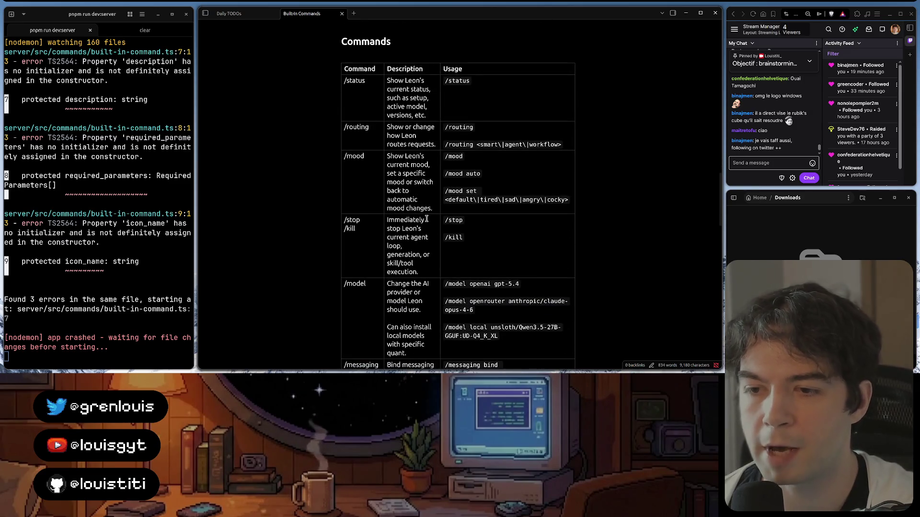
scroll(426, 218, "down", 1)
scroll(427, 218, "down", 1)
scroll(427, 220, "down", 1)
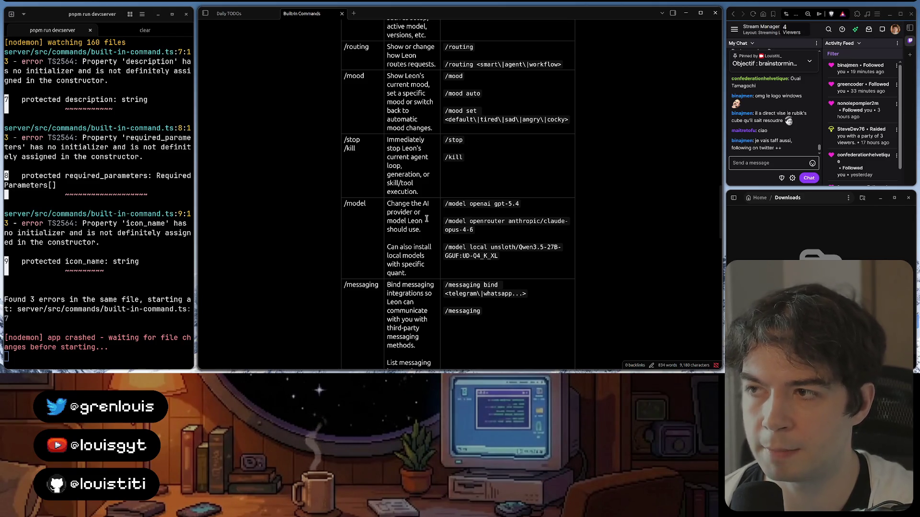
scroll(427, 219, "up", 5)
scroll(426, 218, "up", 5)
scroll(426, 219, "up", 3)
scroll(427, 219, "up", 2)
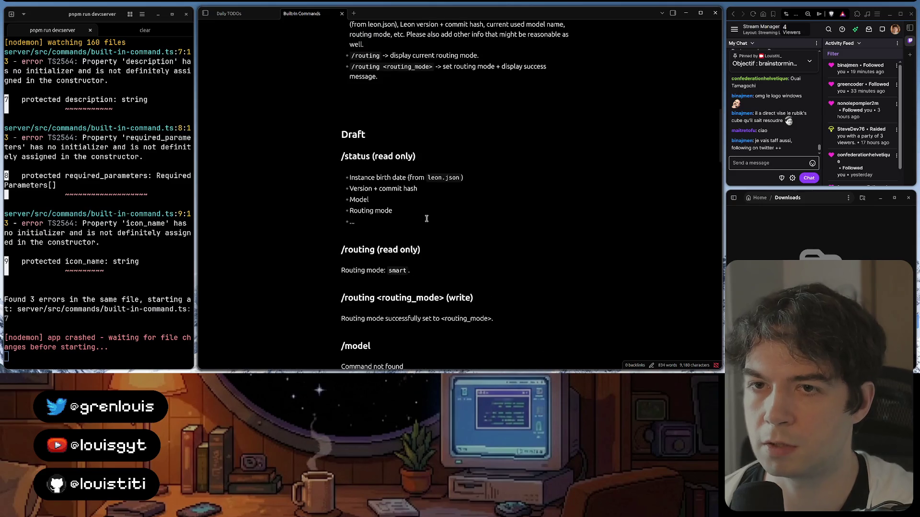
scroll(426, 219, "up", 2)
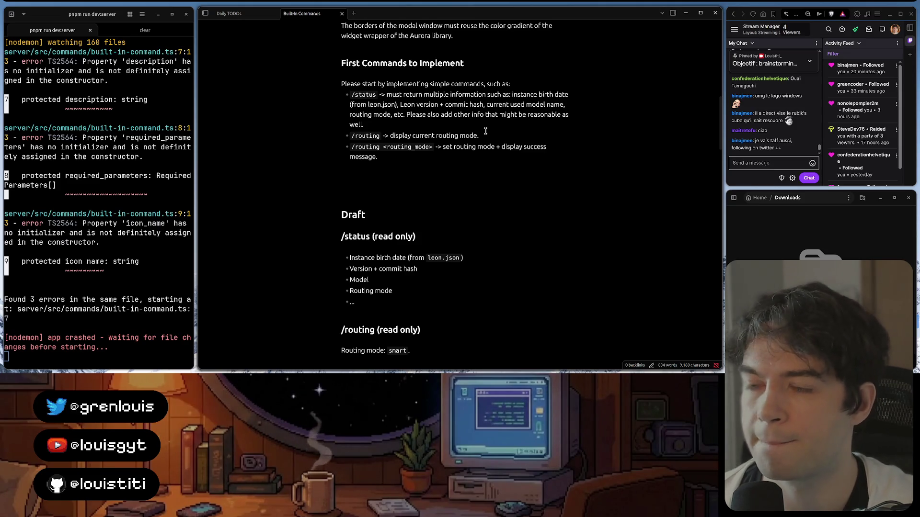
scroll(486, 132, "up", 1)
scroll(485, 131, "up", 1)
scroll(487, 131, "up", 2)
scroll(487, 130, "up", 2)
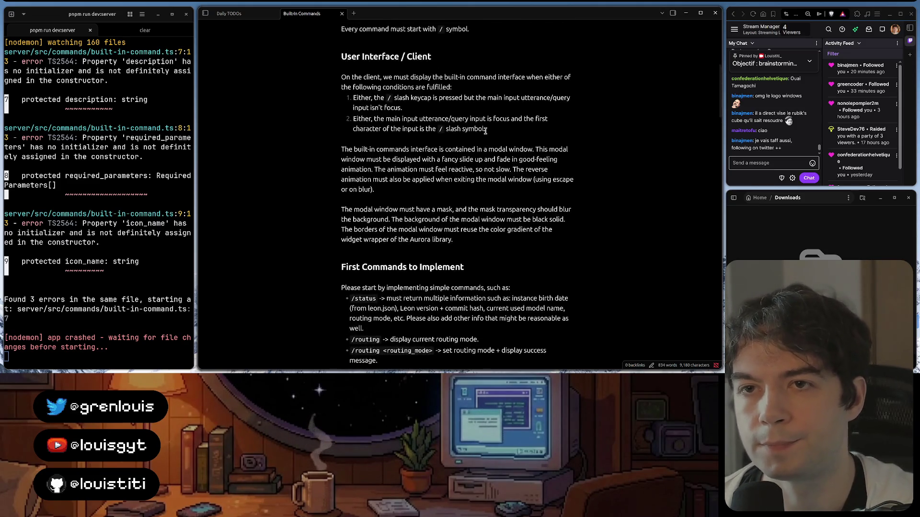
scroll(487, 132, "up", 3)
scroll(486, 131, "down", 4)
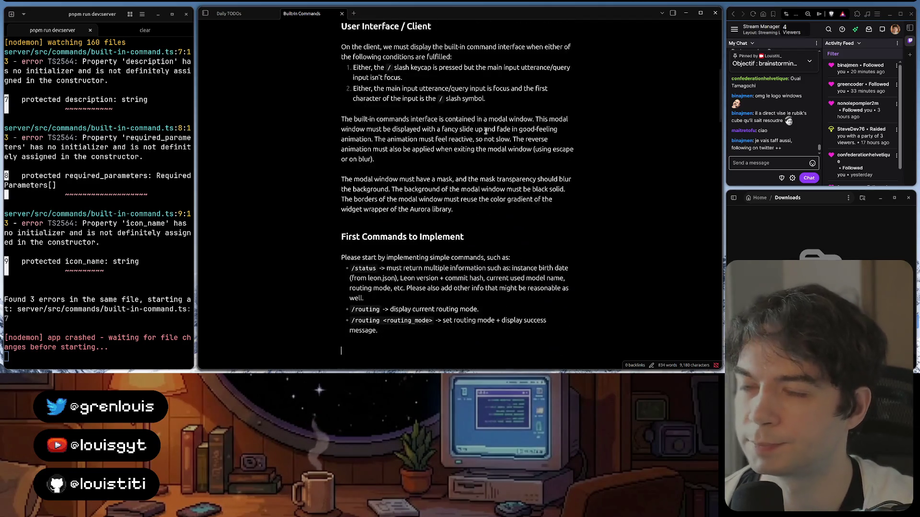
scroll(485, 131, "down", 2)
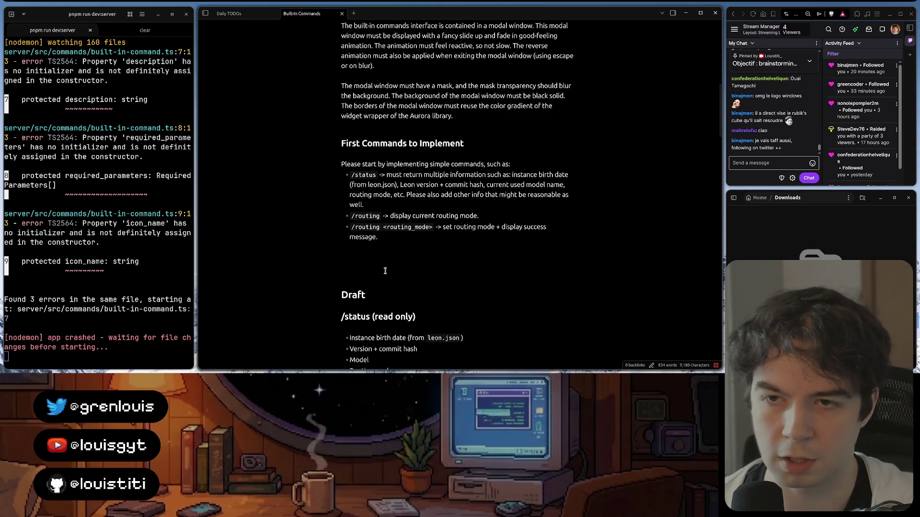
left_click(346, 254)
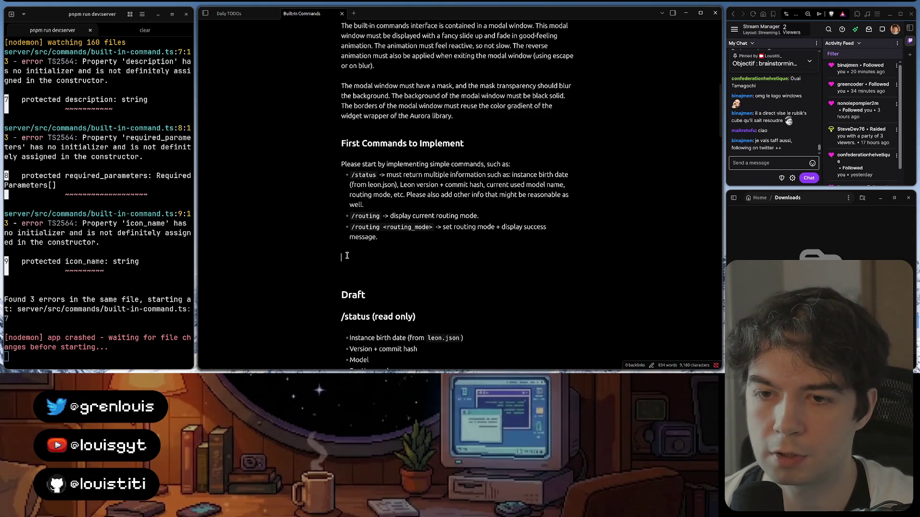
type("### Ar")
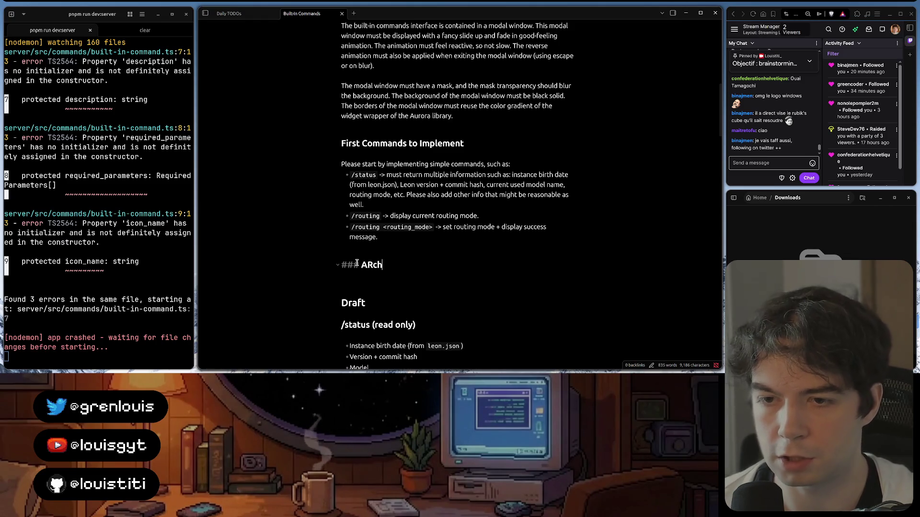
type("chitecture")
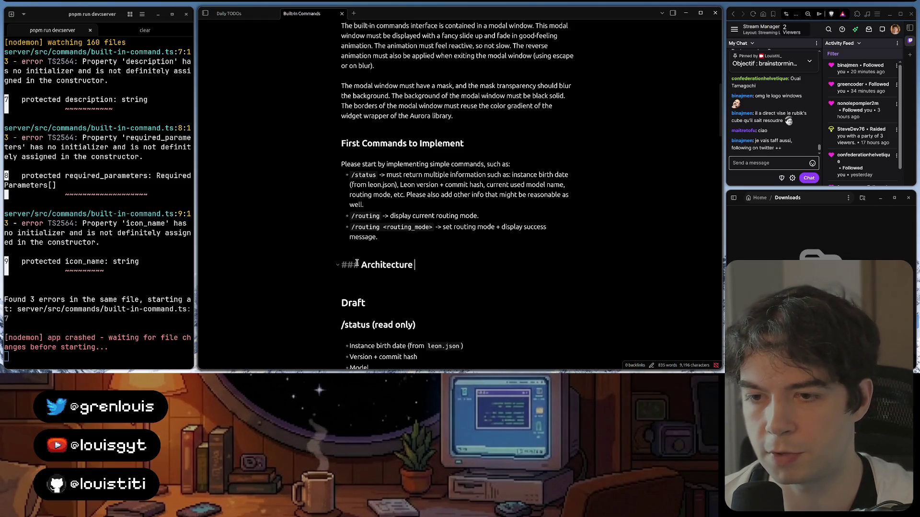
- Add a '### Architecture' heading above the Draft section with blank lines beneath it
key("Return")
key("Return")
scroll(366, 259, "up", 2)
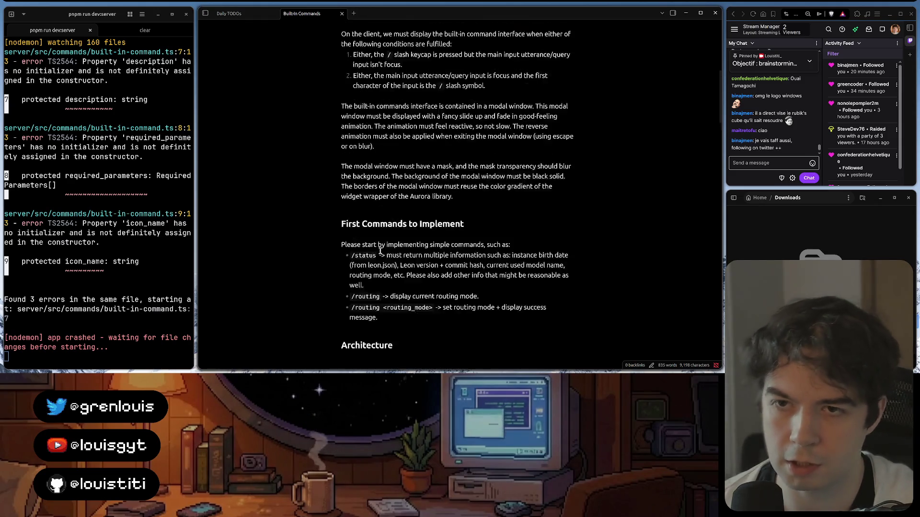
scroll(380, 249, "up", 2)
scroll(380, 249, "up", 2)
scroll(381, 249, "down", 2)
scroll(381, 249, "down", 1)
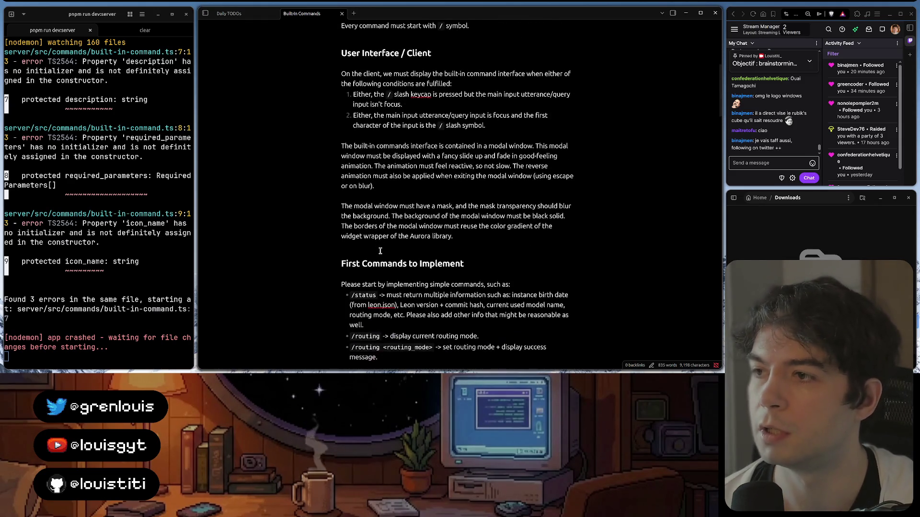
scroll(380, 249, "down", 1)
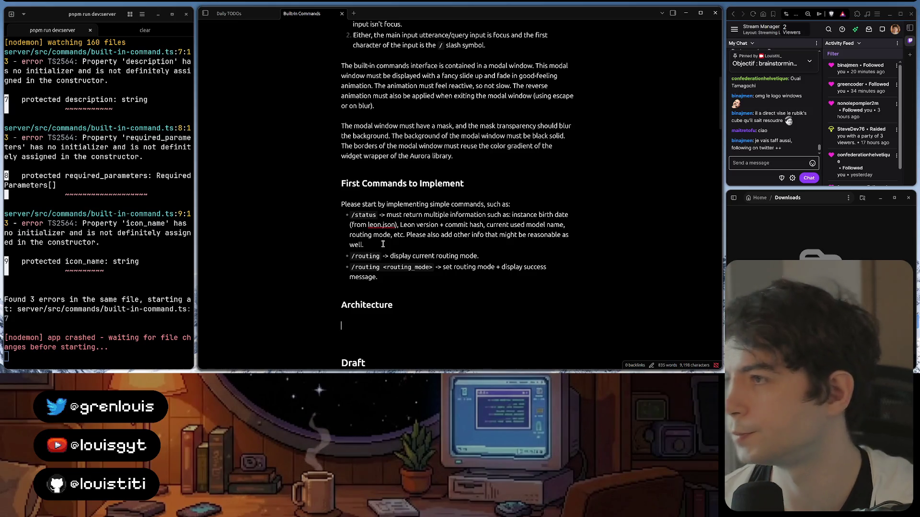
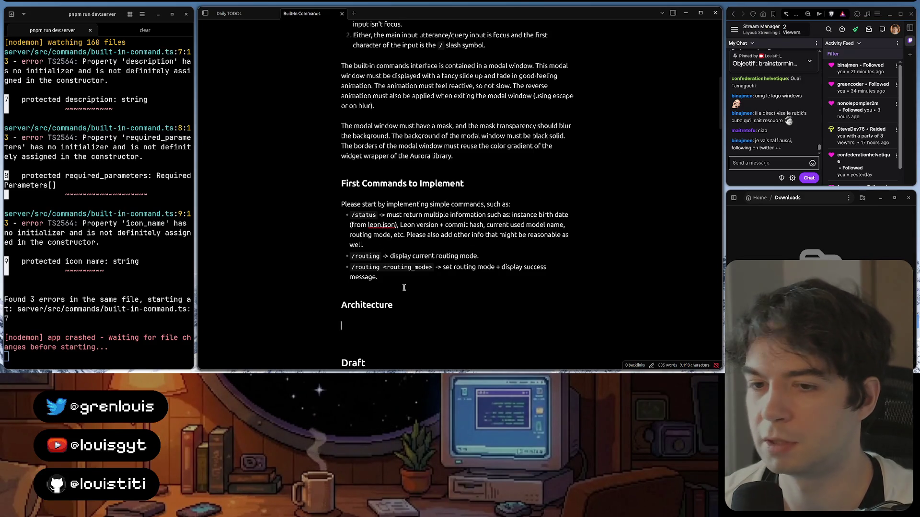
scroll(458, 284, "up", 3)
scroll(459, 273, "up", 3)
scroll(461, 262, "up", 3)
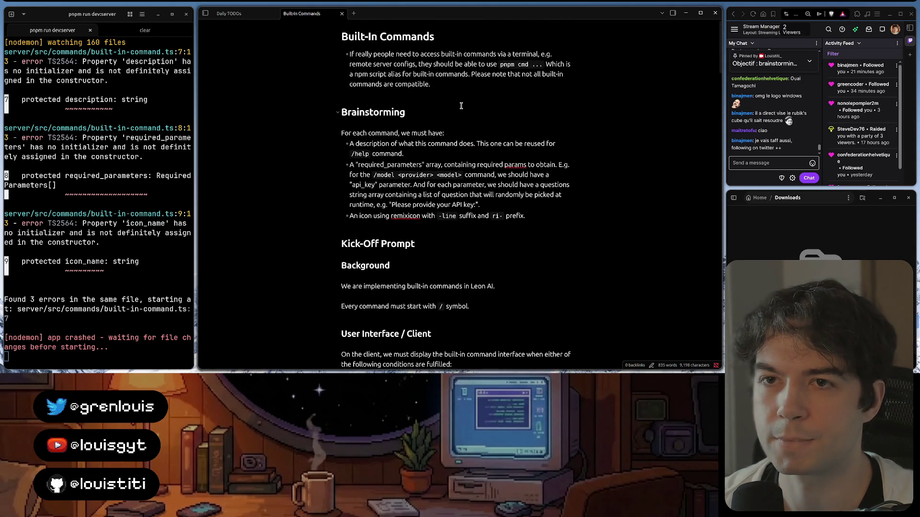
scroll(468, 129, "down", 3)
scroll(474, 180, "down", 3)
scroll(486, 239, "down", 3)
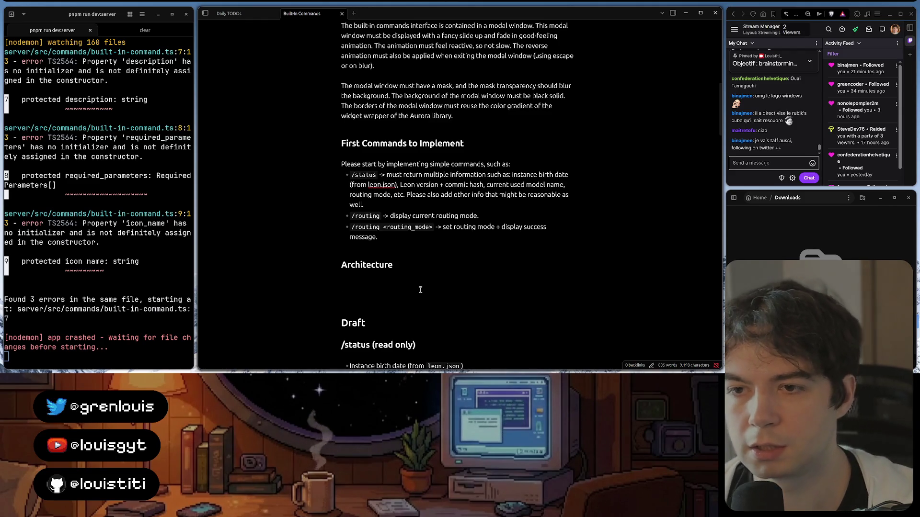
scroll(419, 290, "down", 2)
scroll(419, 290, "down", 2)
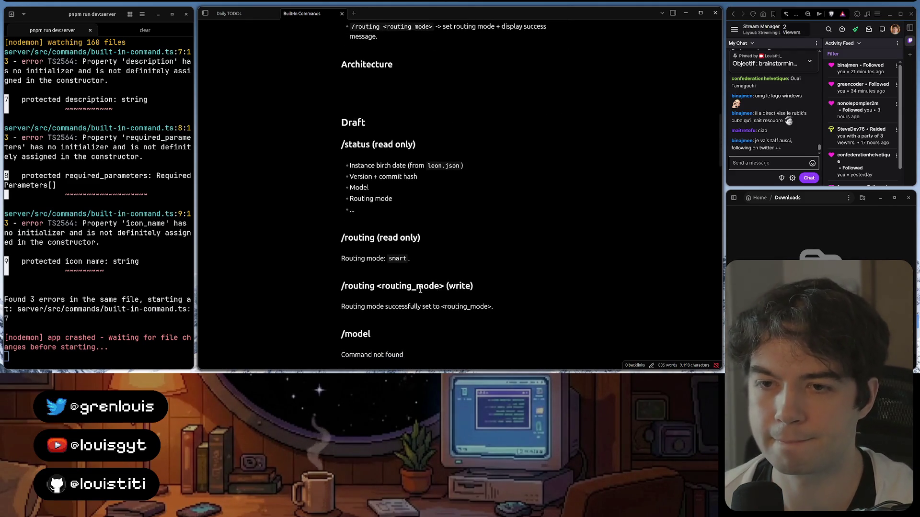
scroll(420, 290, "down", 1)
scroll(419, 289, "down", 1)
scroll(420, 287, "down", 1)
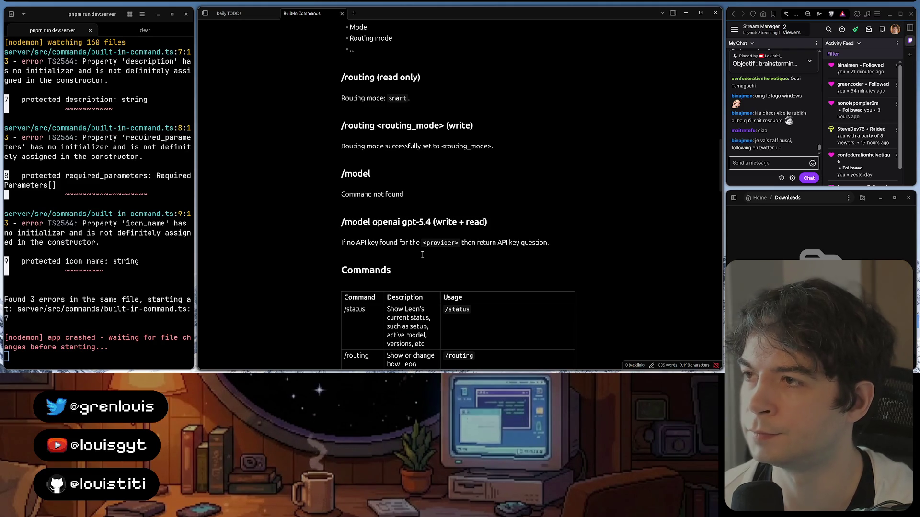
scroll(422, 254, "up", 1)
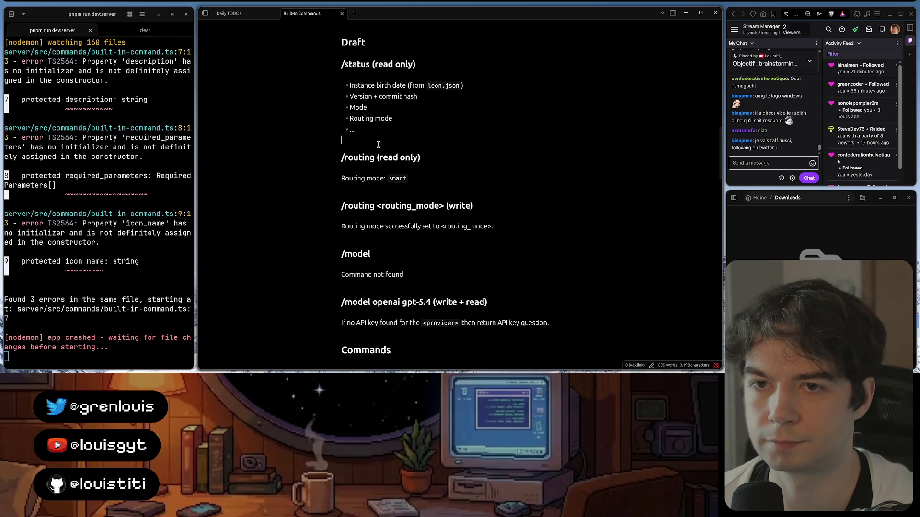
scroll(377, 143, "down", 1)
scroll(377, 144, "down", 3)
scroll(378, 144, "down", 3)
scroll(377, 144, "down", 2)
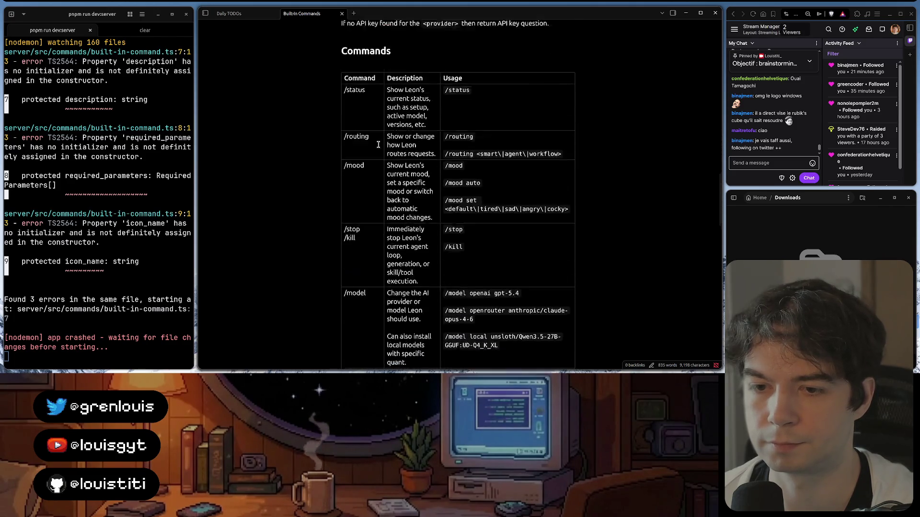
scroll(377, 144, "down", 2)
scroll(377, 144, "up", 4)
scroll(378, 144, "up", 3)
scroll(378, 144, "up", 3)
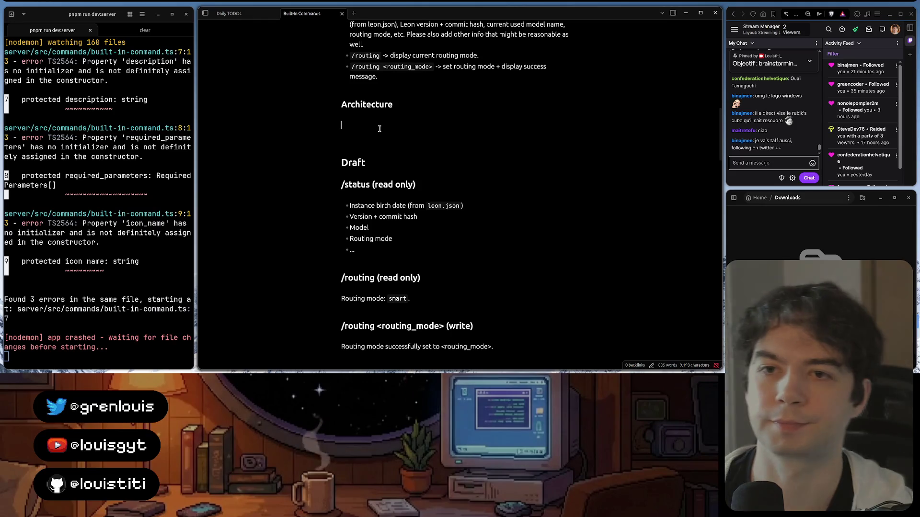
scroll(463, 171, "up", 2)
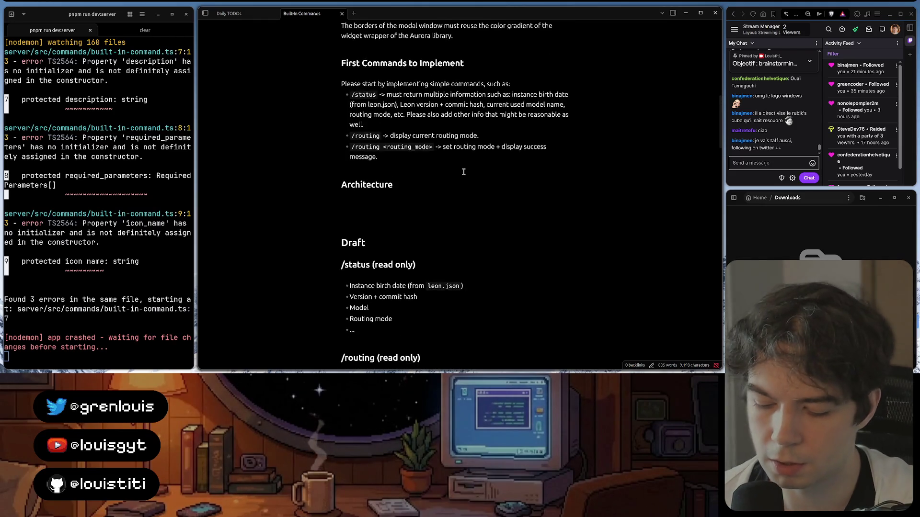
mouse_move(403, 359)
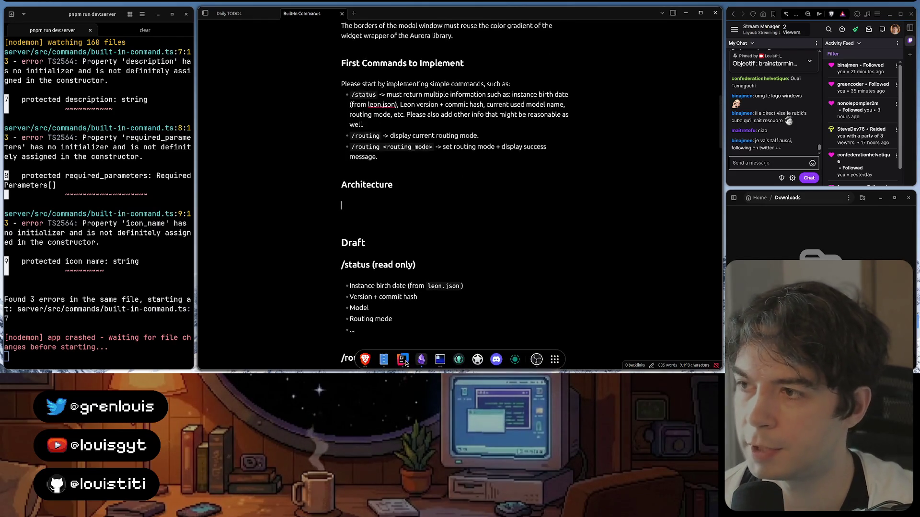
- Under Architecture write 'Commands must use the HTTP server, and the', checking built-in-command.ts first
left_click(440, 360)
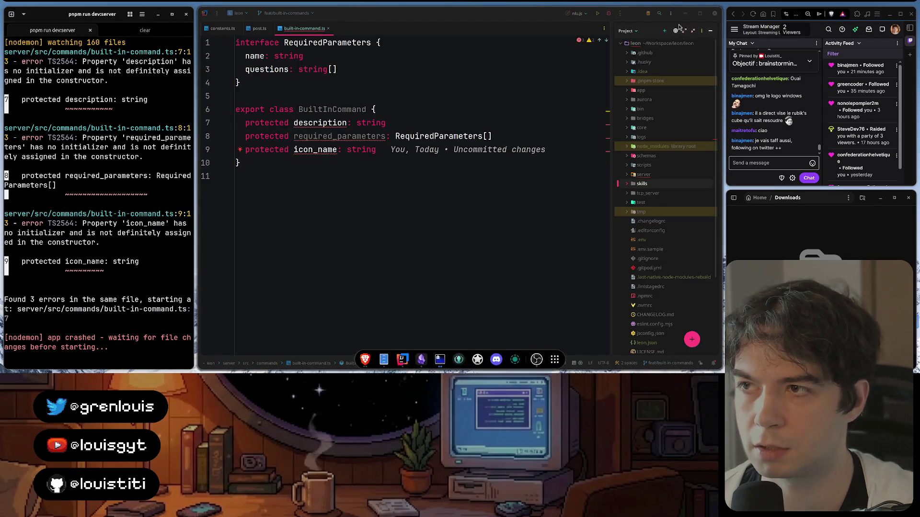
left_click(421, 363)
left_click(348, 206)
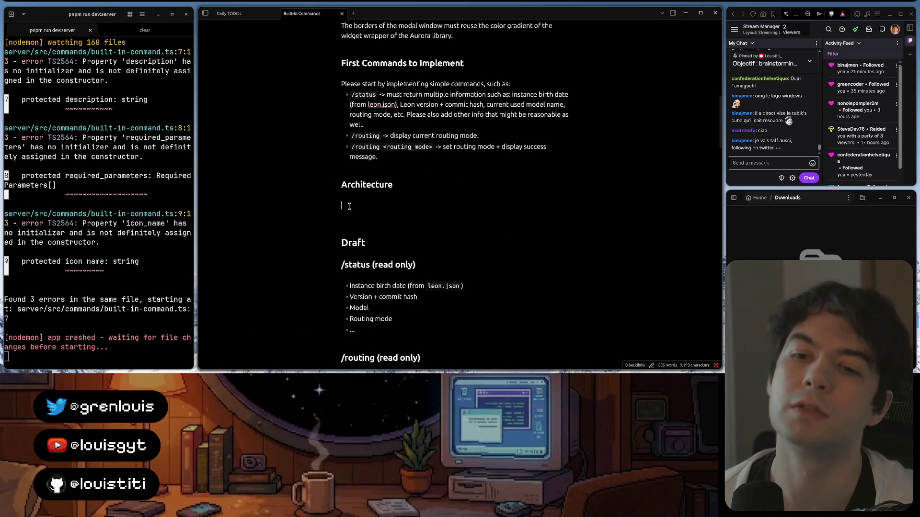
type("Commands m")
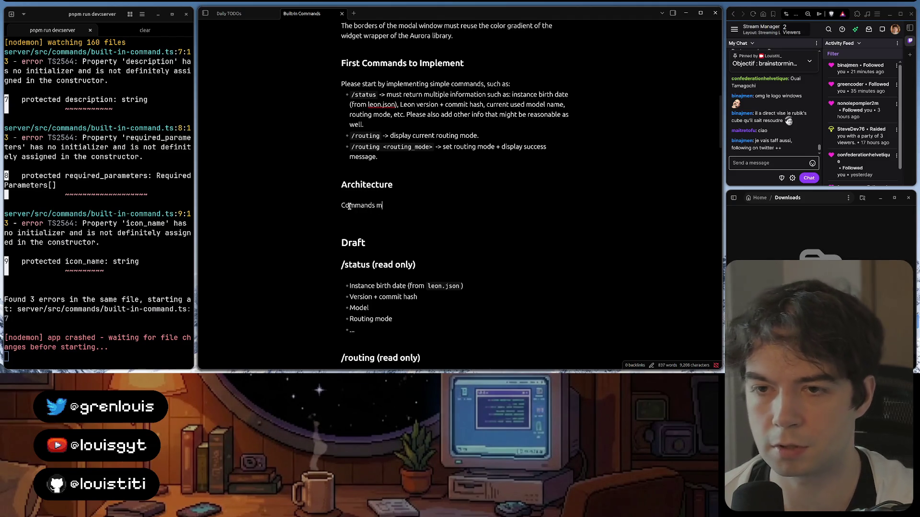
type("ust h")
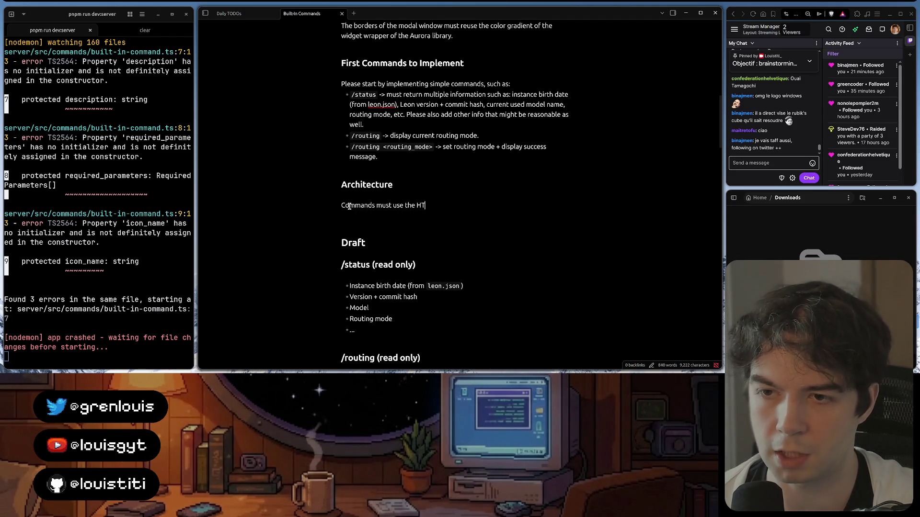
type("TP ")
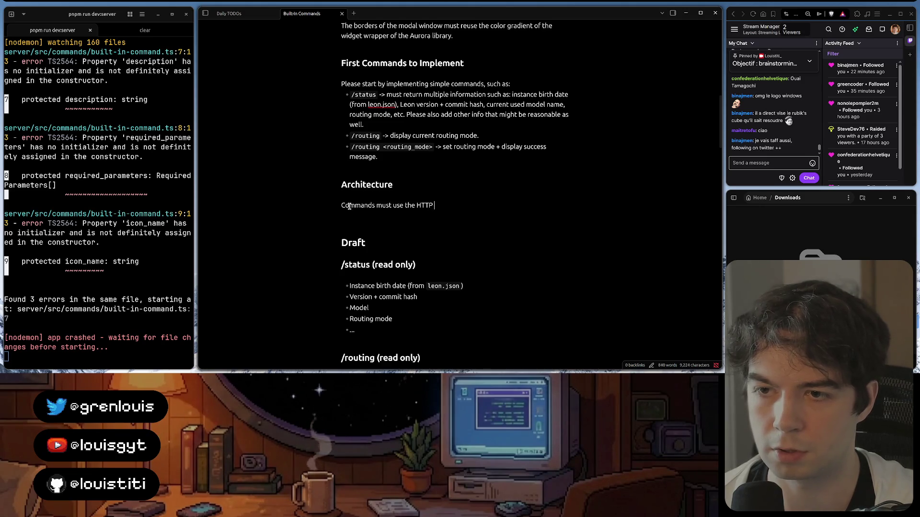
type("(serserver, and")
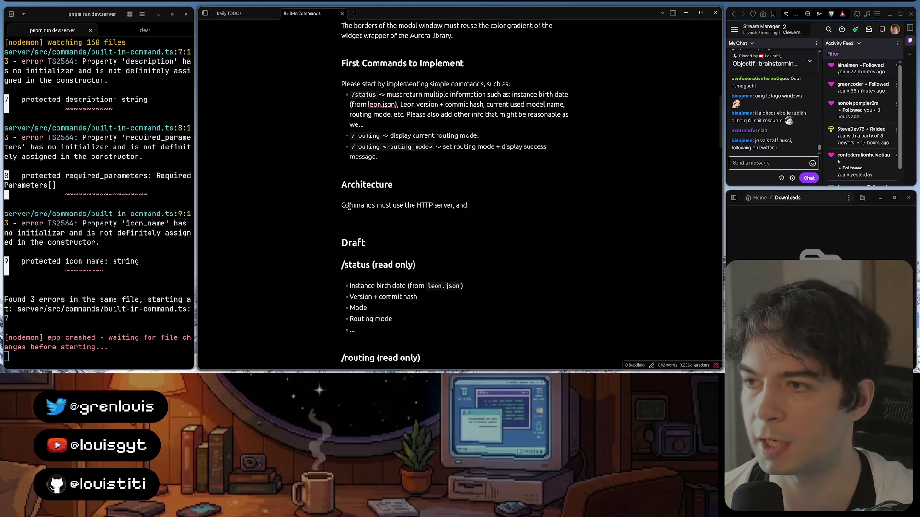
type("the")
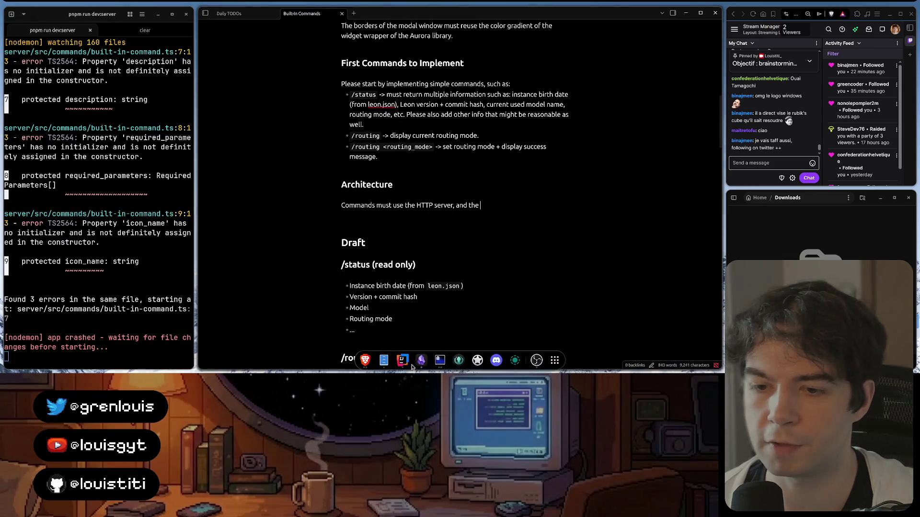
- Review post.ts and the Figma design, then return to the Built-In Commands note
left_click(403, 360)
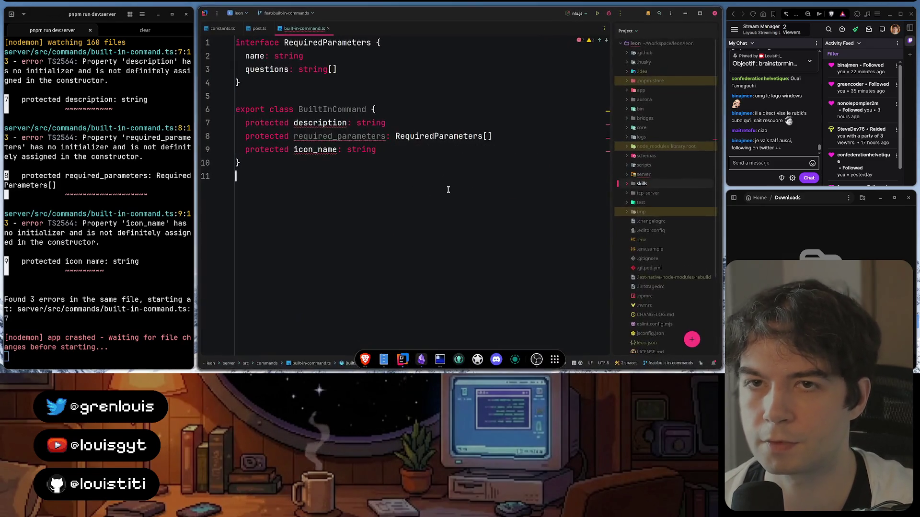
left_click(256, 29)
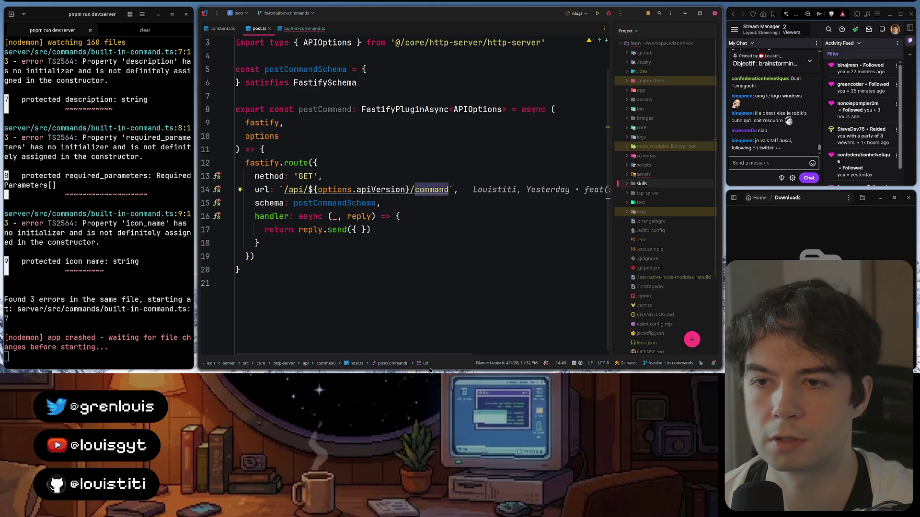
left_click(364, 359)
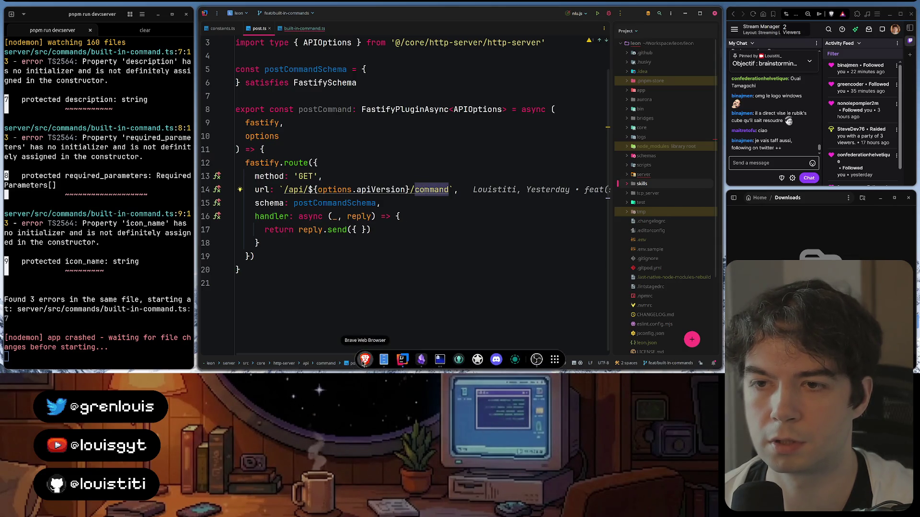
left_click(365, 360)
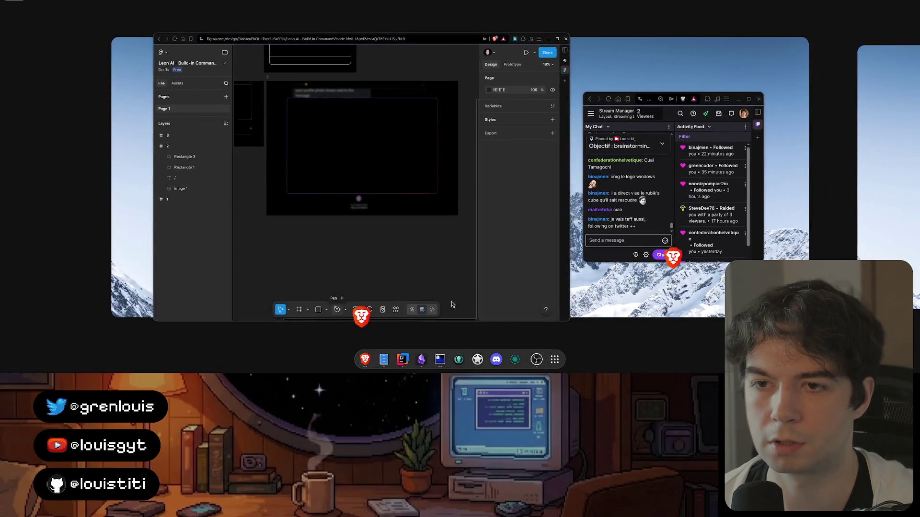
left_click(453, 363)
left_click(421, 359)
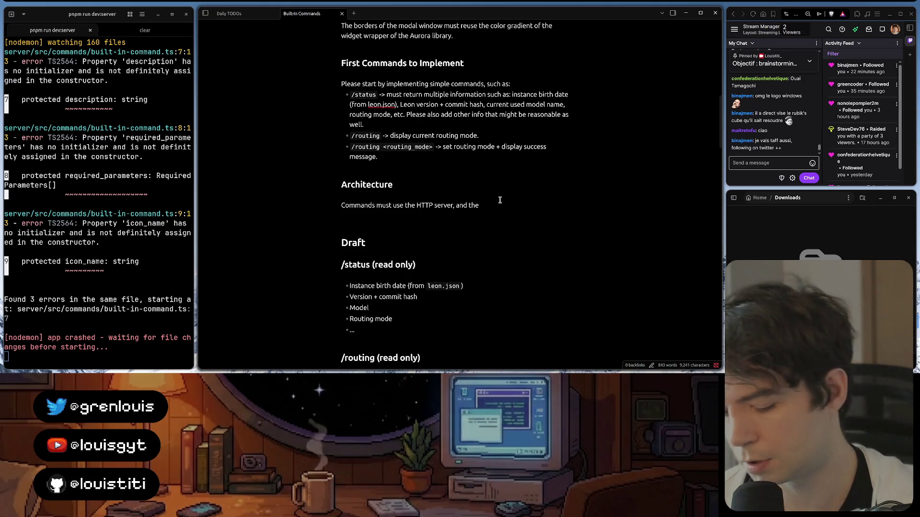
type("`/`")
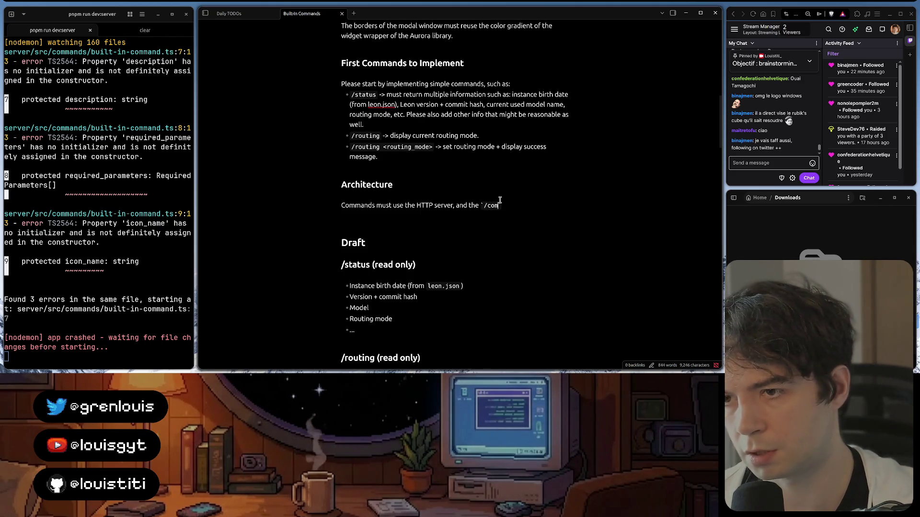
type("mand`")
type(" endpo")
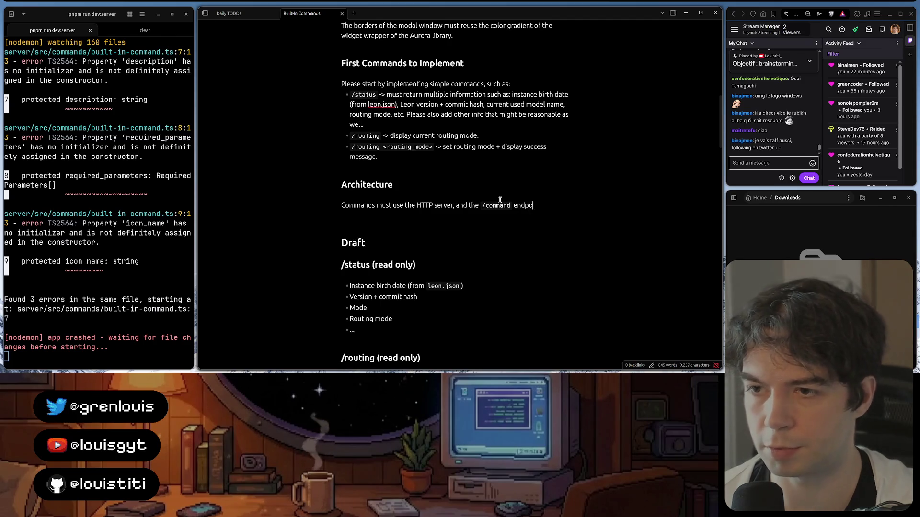
type("int ")
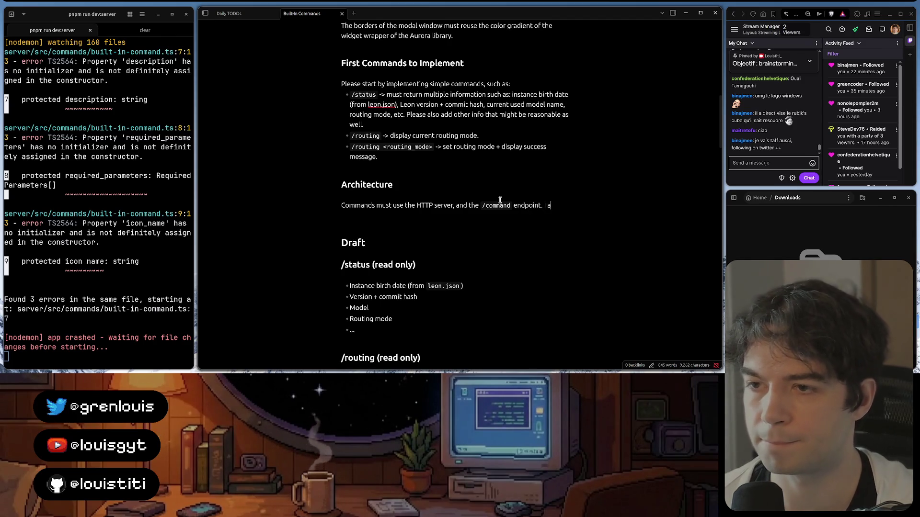
type("lready adde")
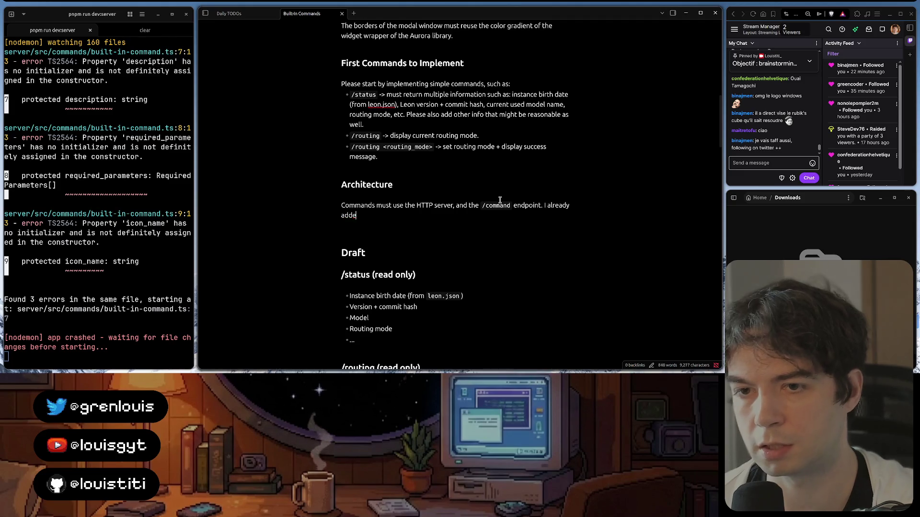
type("d such file in ``")
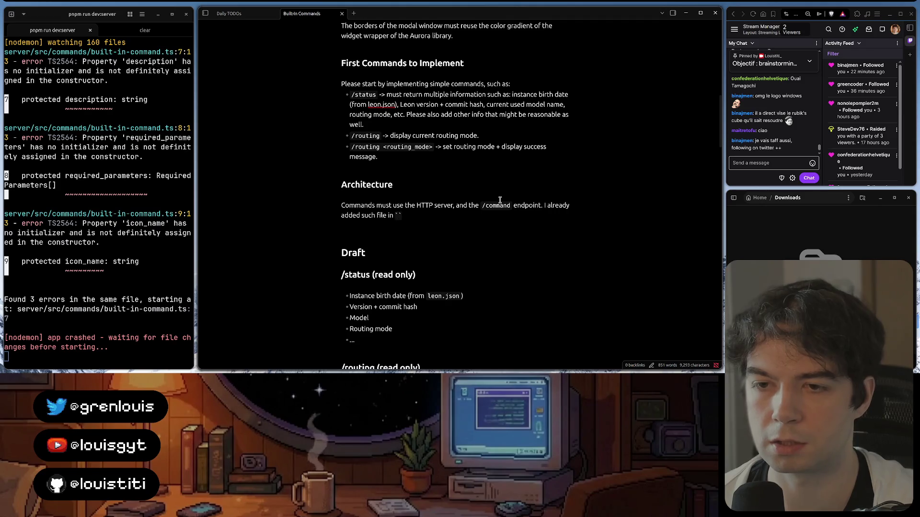
- Finish the sentence citing api/command/post.ts and start a new paragraph below it
key("alt+Tab")
key("alt+Tab")
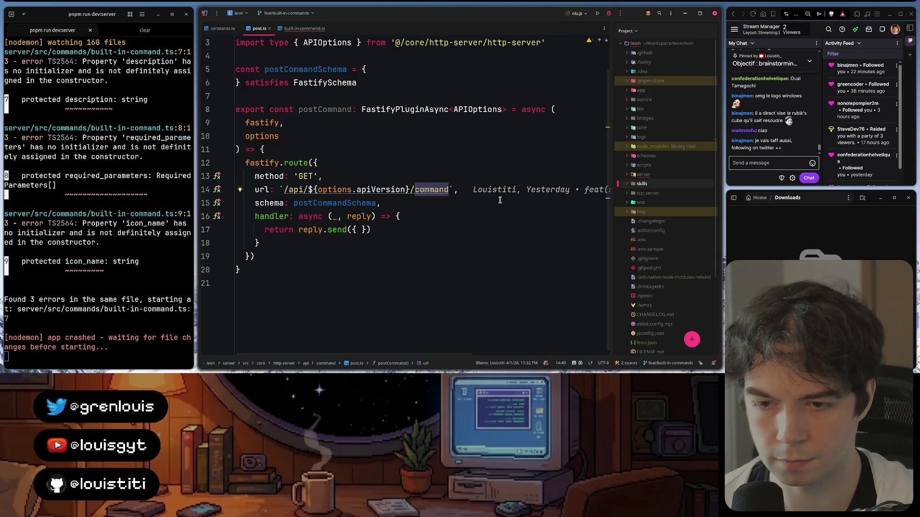
key("alt+Tab")
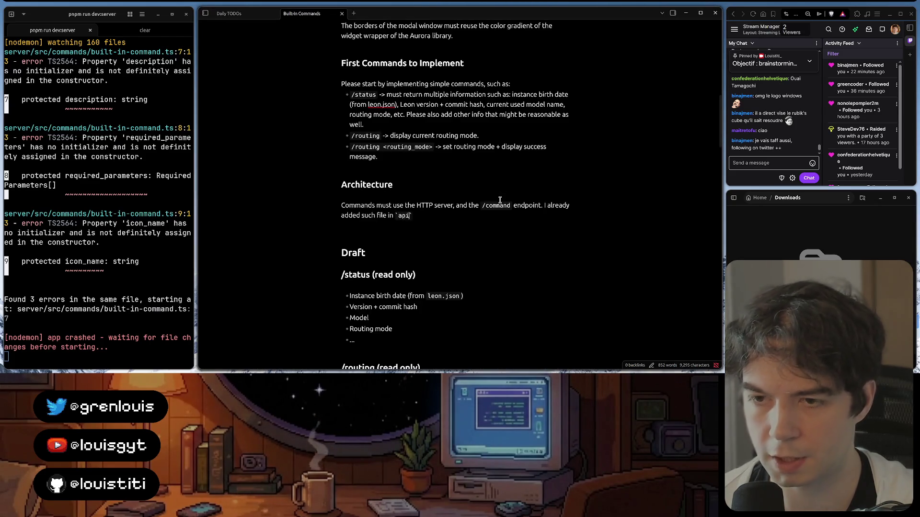
key("alt+Tab")
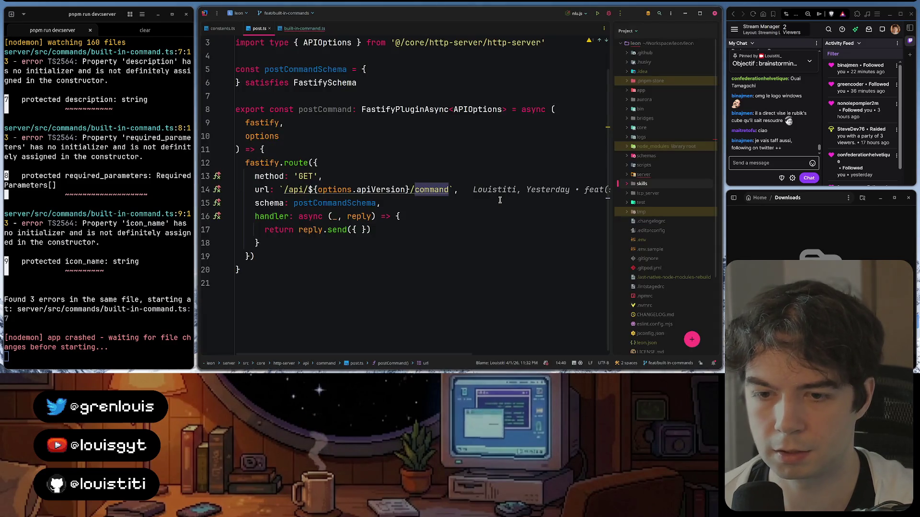
key("alt+Tab")
type("nd/post")
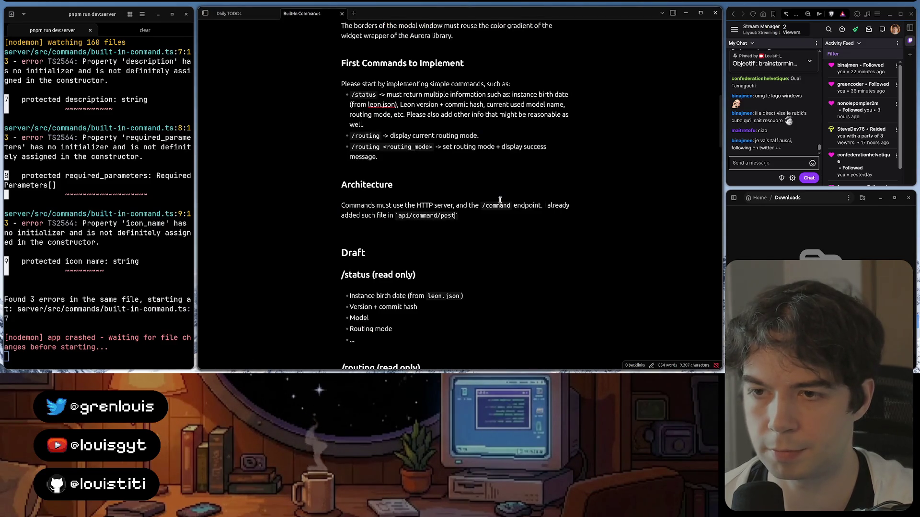
left_click(539, 217)
type(".ts")
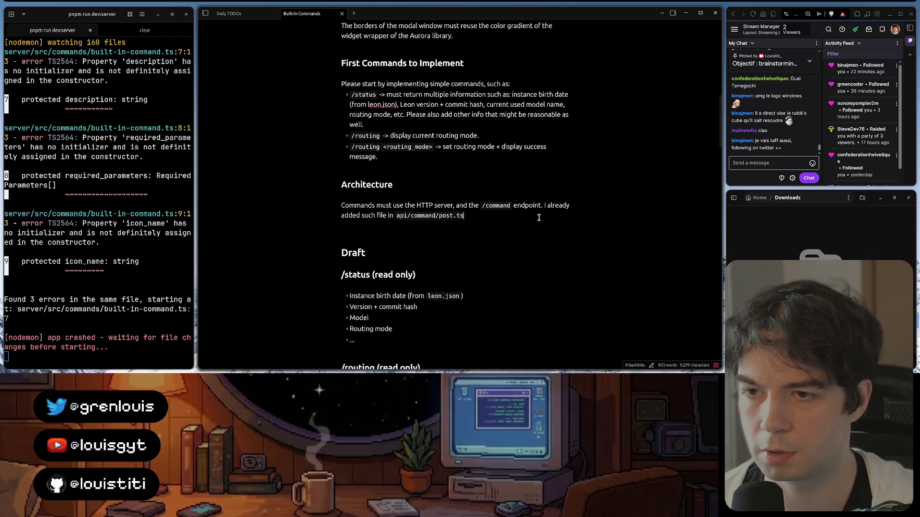
type(". Ple")
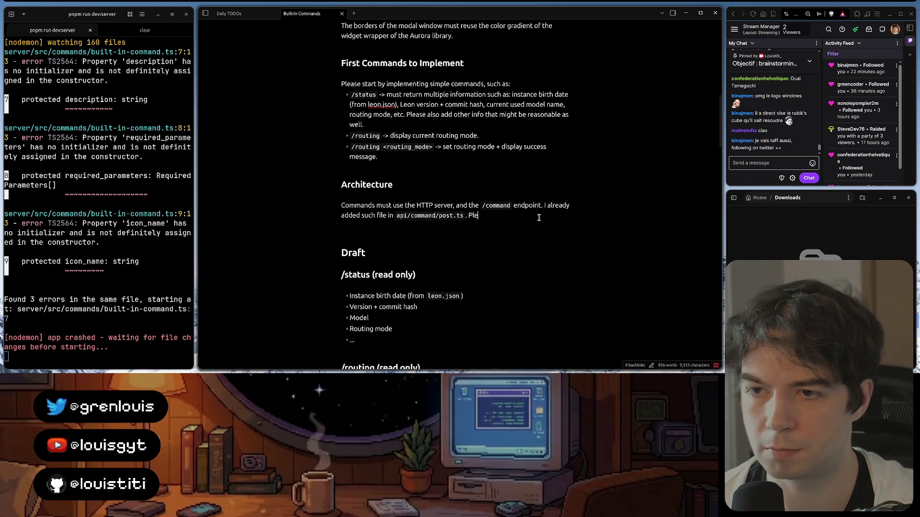
type("ase use it and com")
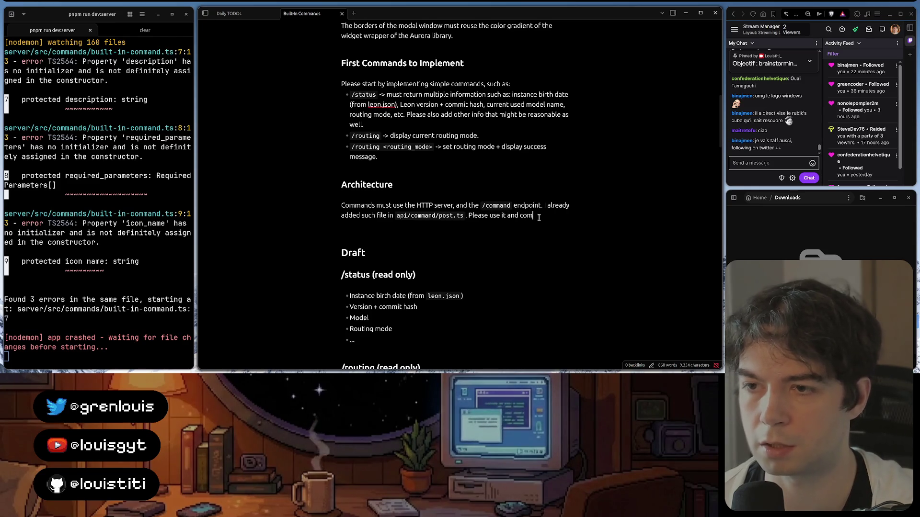
type("plete it")
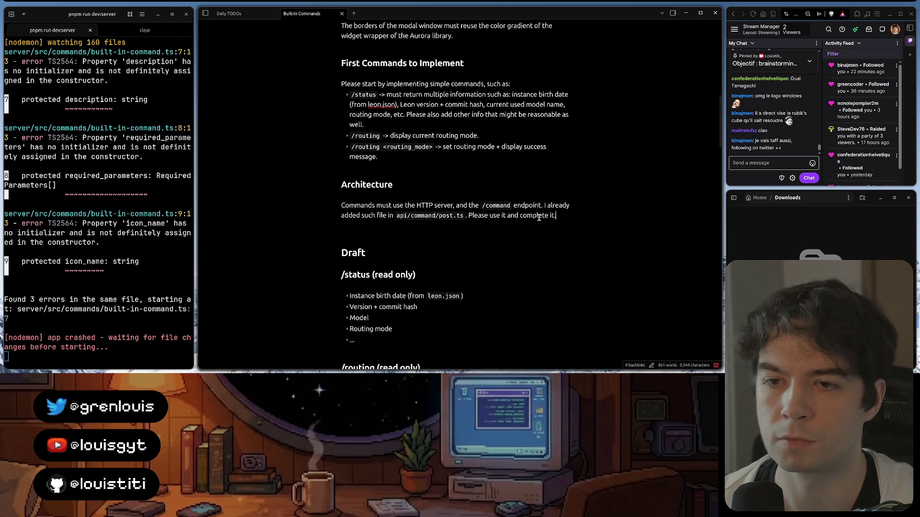
type(".")
key("Return")
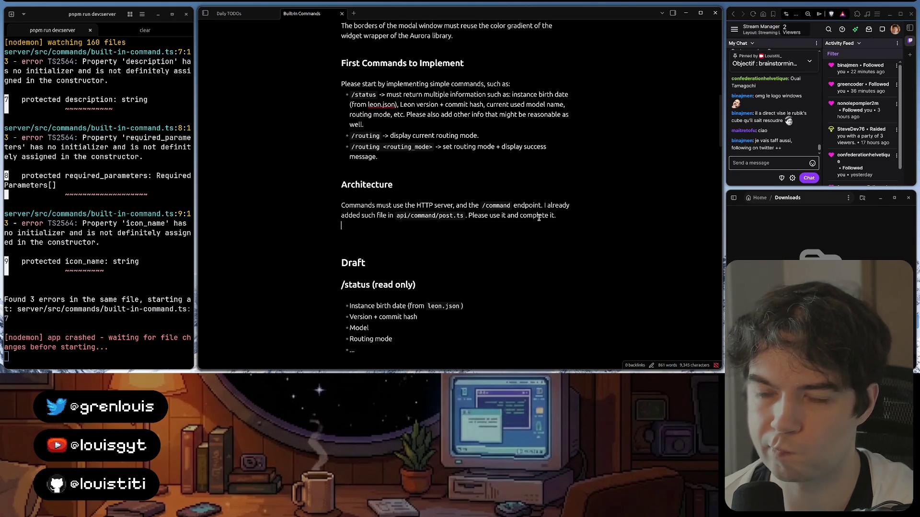
key("Return")
- Add 'Commands must be added under the server/src/commands/ folder. And' with the path as inline code
key("alt+Tab")
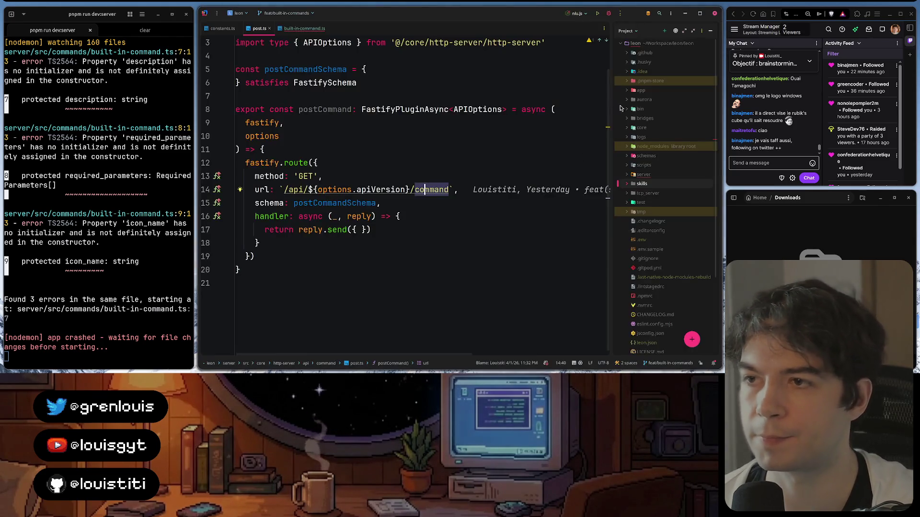
key("ctrl+Tab")
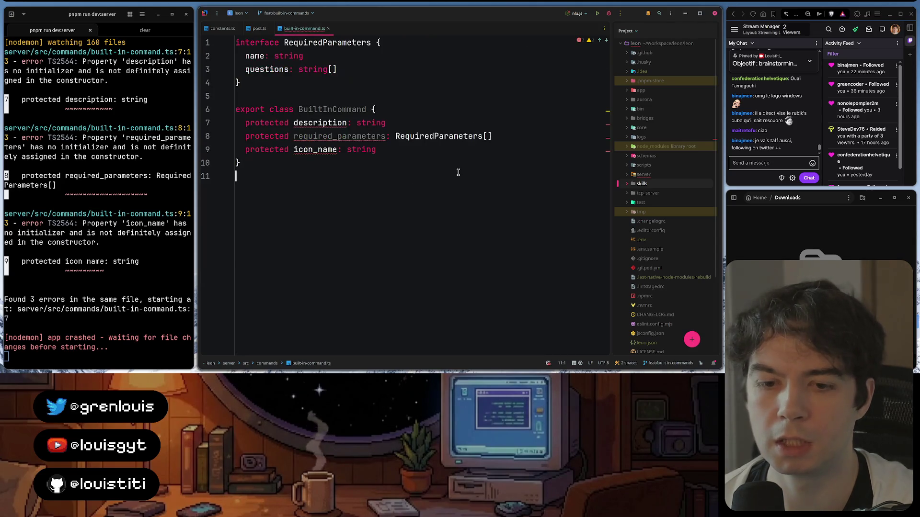
key("alt+Tab")
key("alt+Tab")
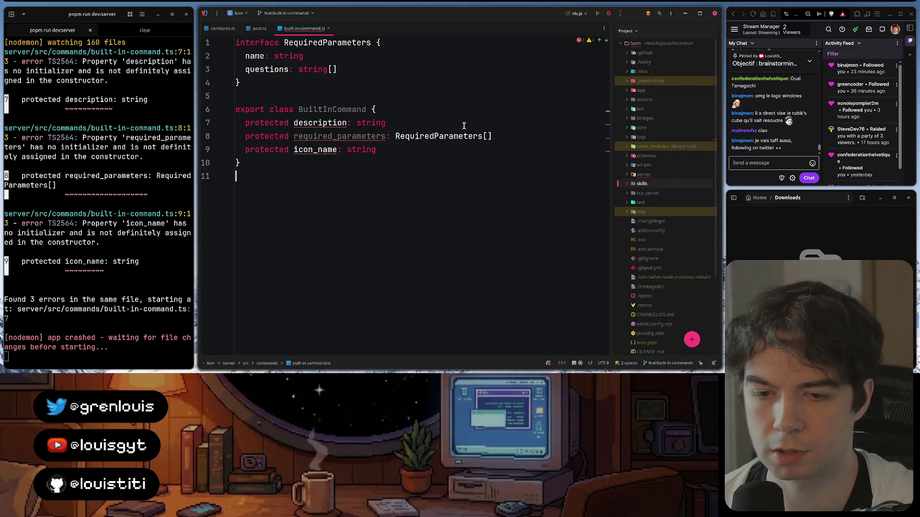
key("alt+Tab")
type("Co")
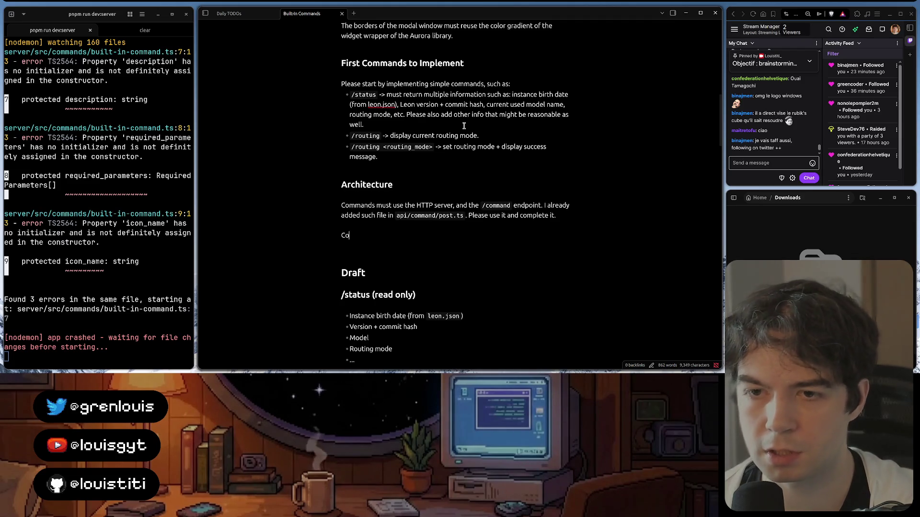
type("mmands must be add")
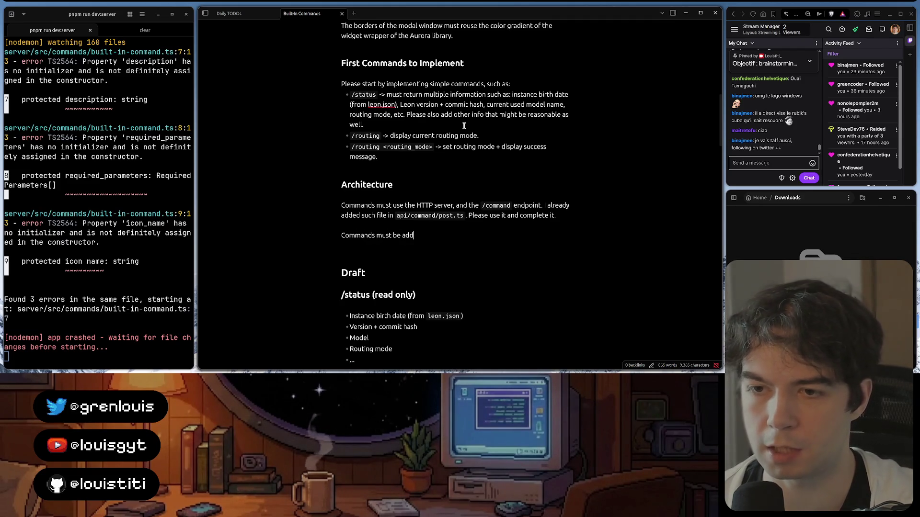
type("ed under t")
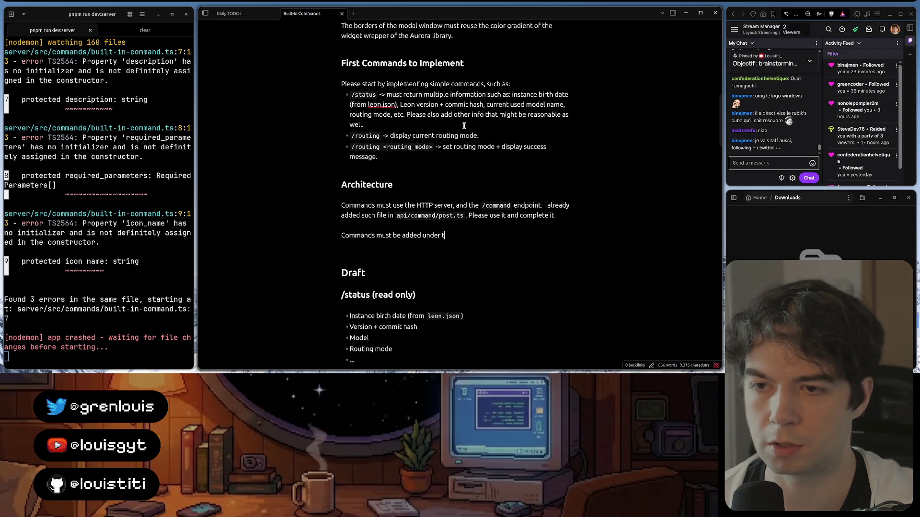
type("he `")
key("alt+Tab")
key("alt+Tab")
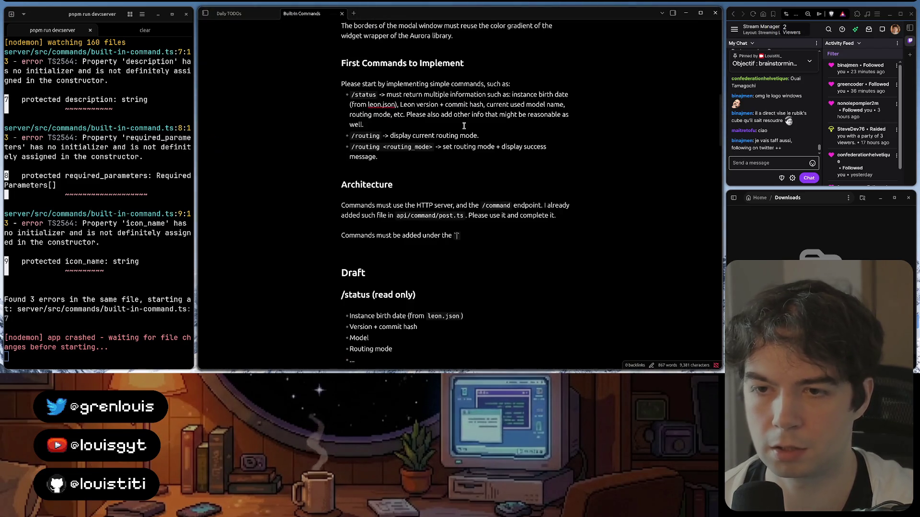
type("ds/")
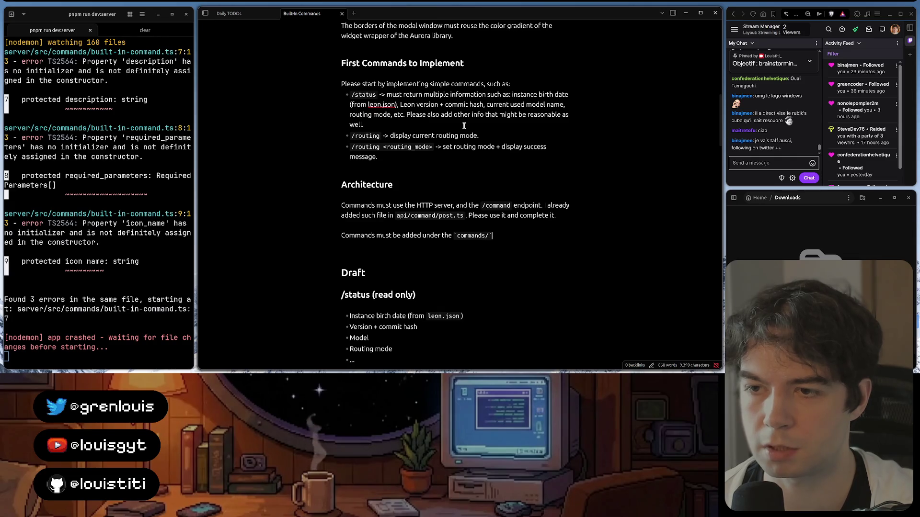
left_click(494, 233)
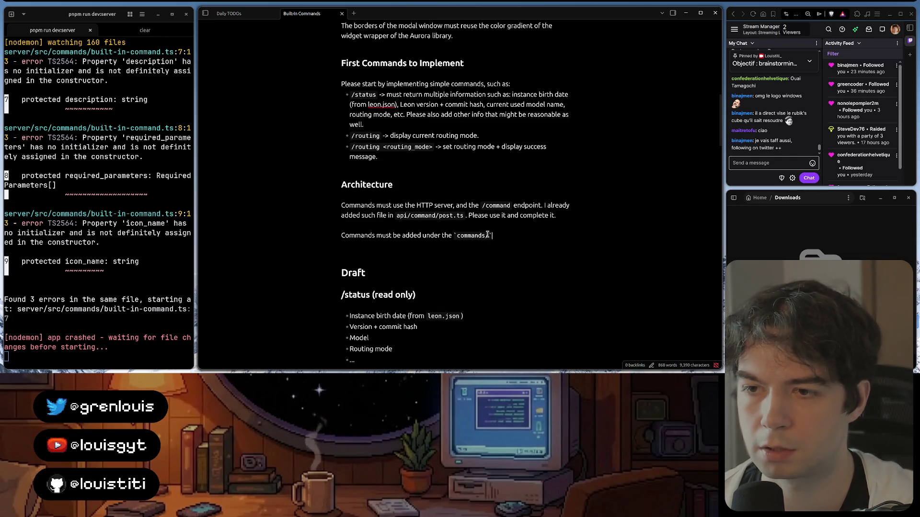
key("alt+Tab")
key("alt+Tab")
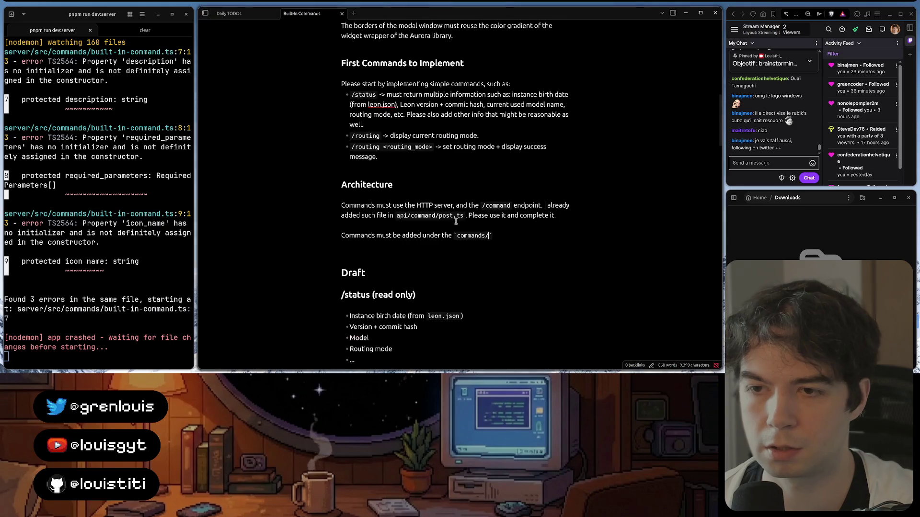
left_click(457, 236)
type("server/src/")
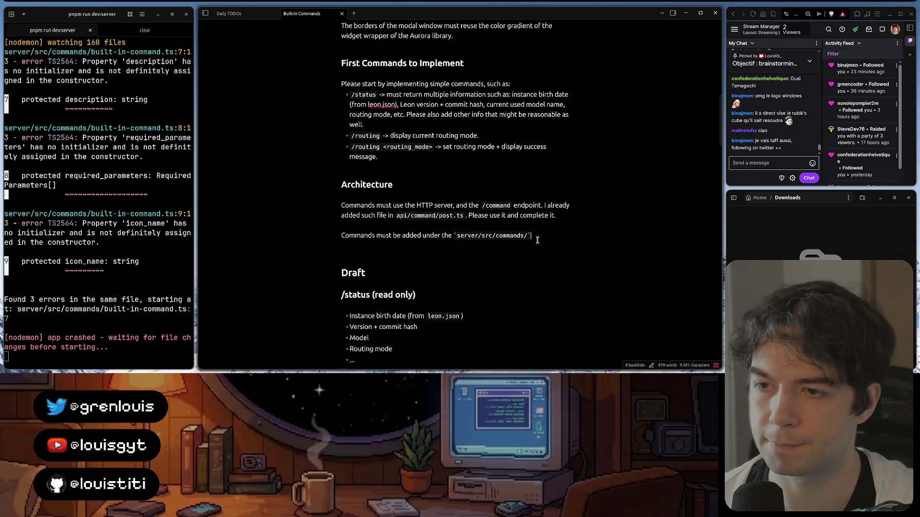
type("  A")
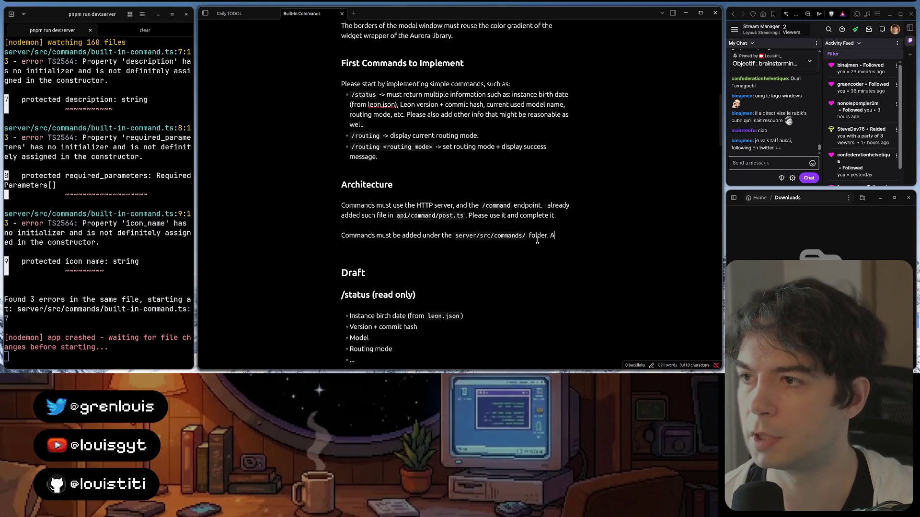
key("BackSpace")
key("BackSpace")
key("BackSpace")
type("each")
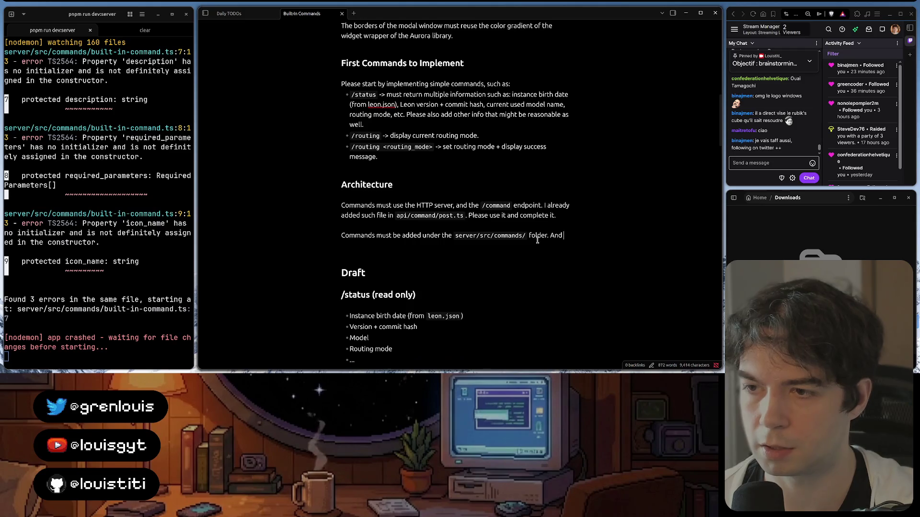
type(" co")
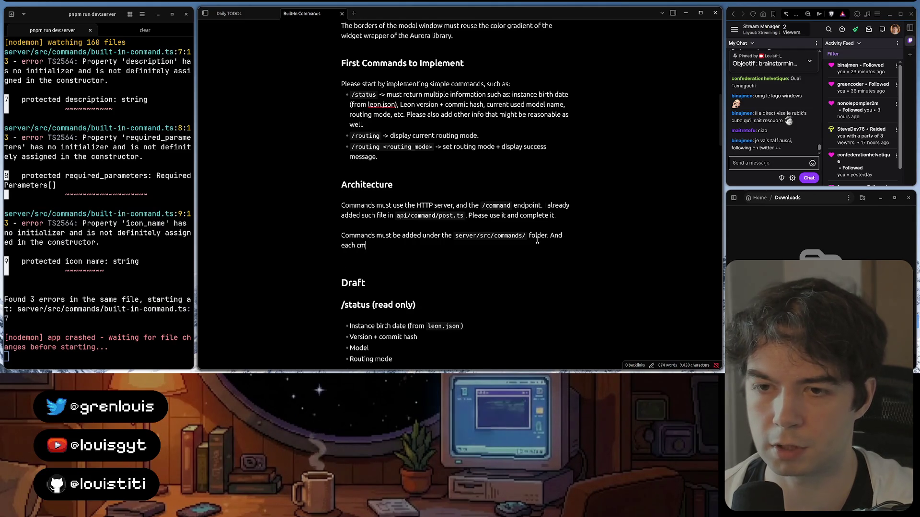
type("mmand")
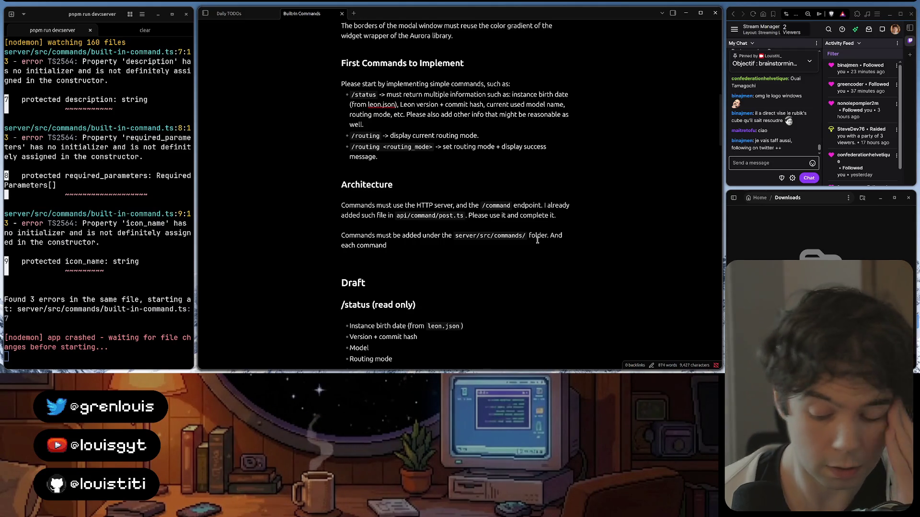
type(" must in")
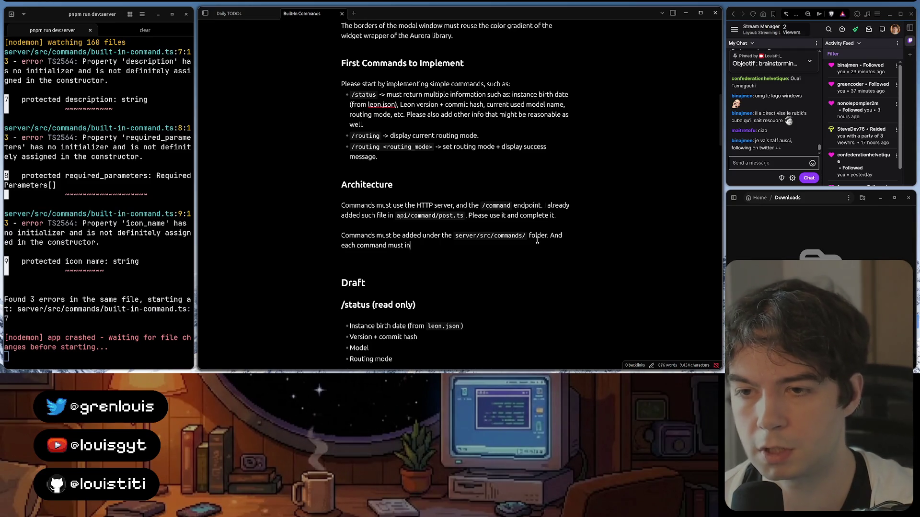
type("erith")
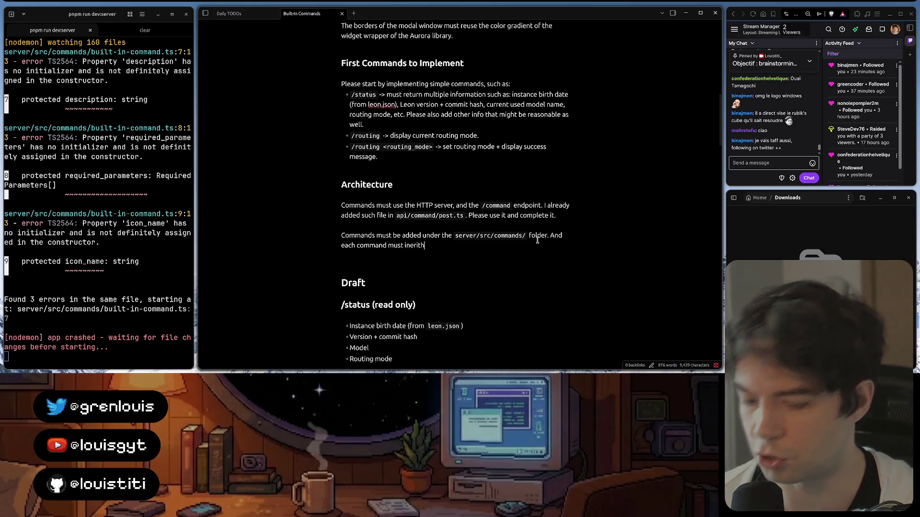
- Correct 'inherit', state each command inherits from the built-in-command.ts class, and begin 'You must'
right_click(415, 245)
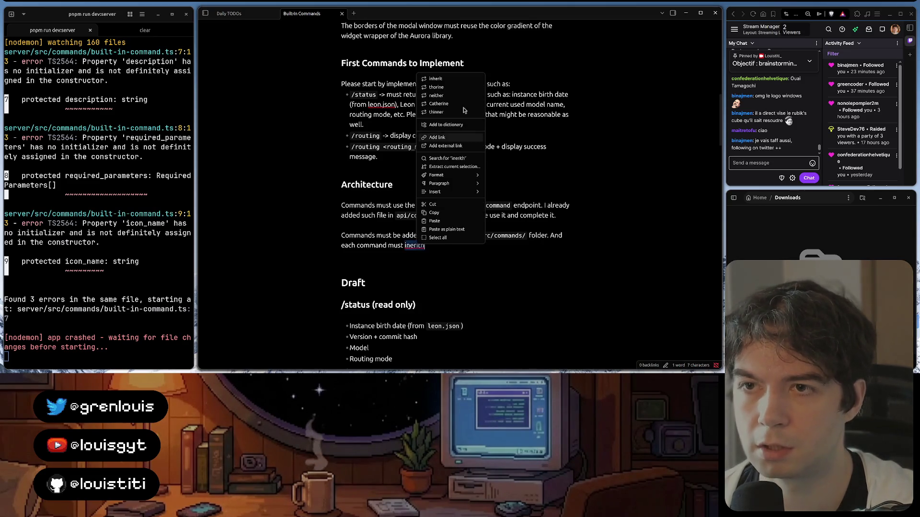
left_click(445, 81)
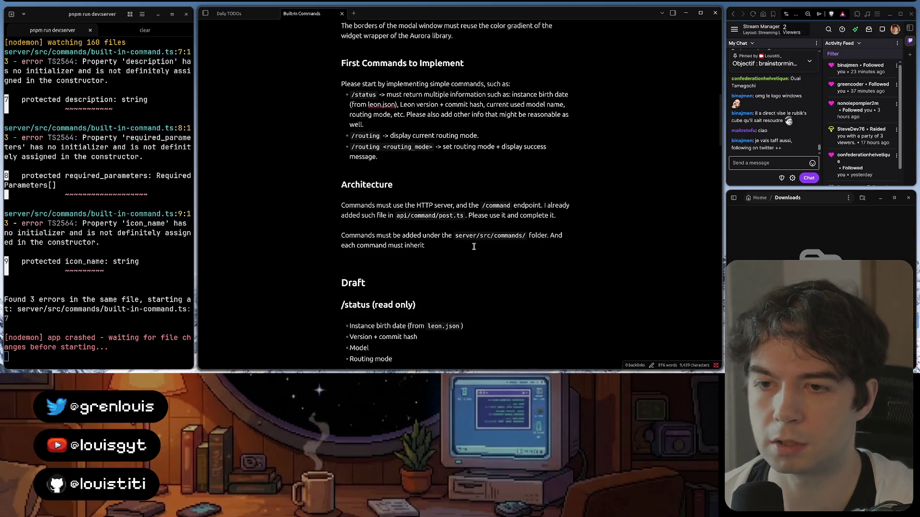
type("from the `")
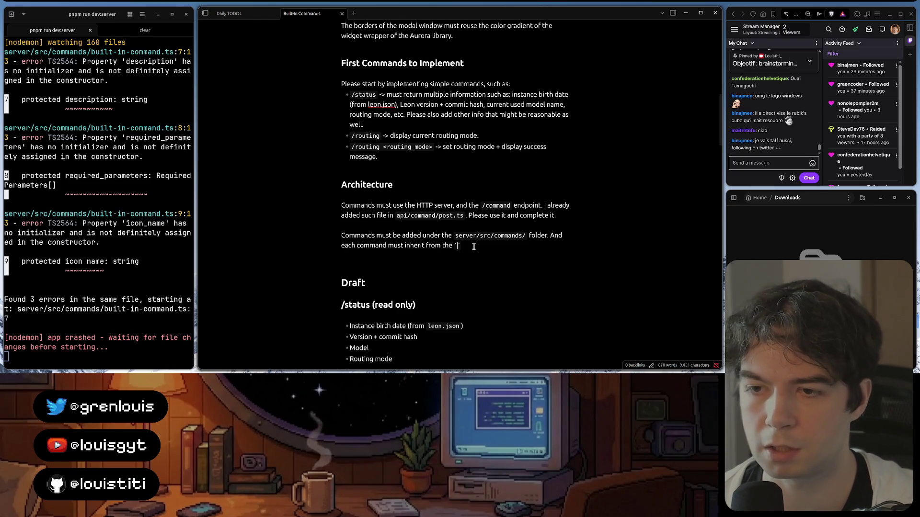
key("alt+Tab")
key("alt+Tab")
type("bui")
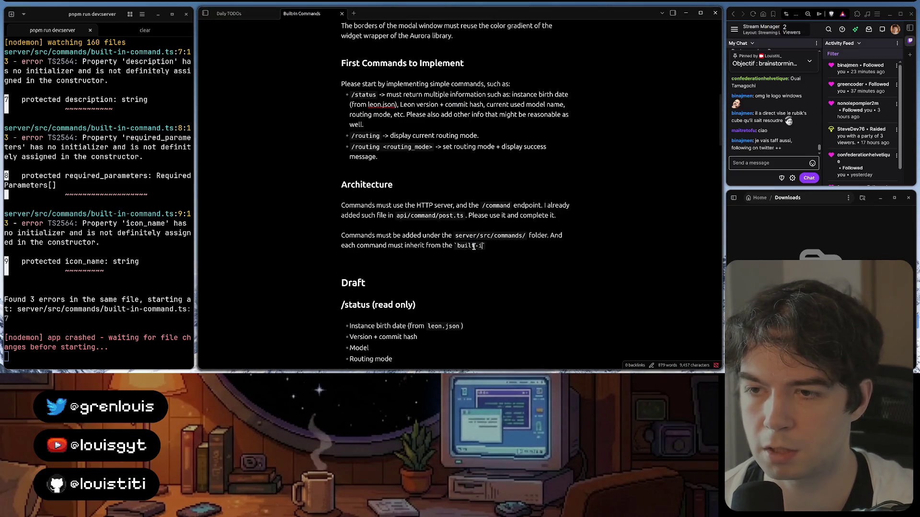
type("n-comm")
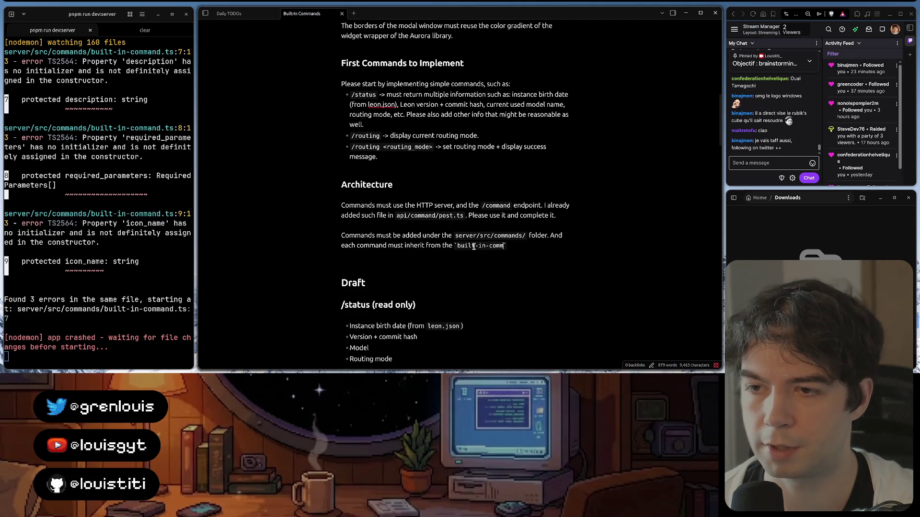
type("s` class")
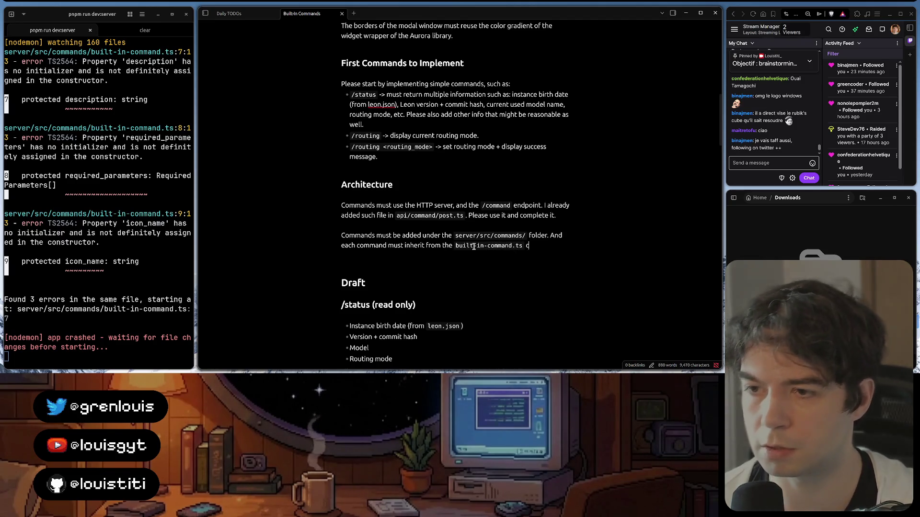
type(".")
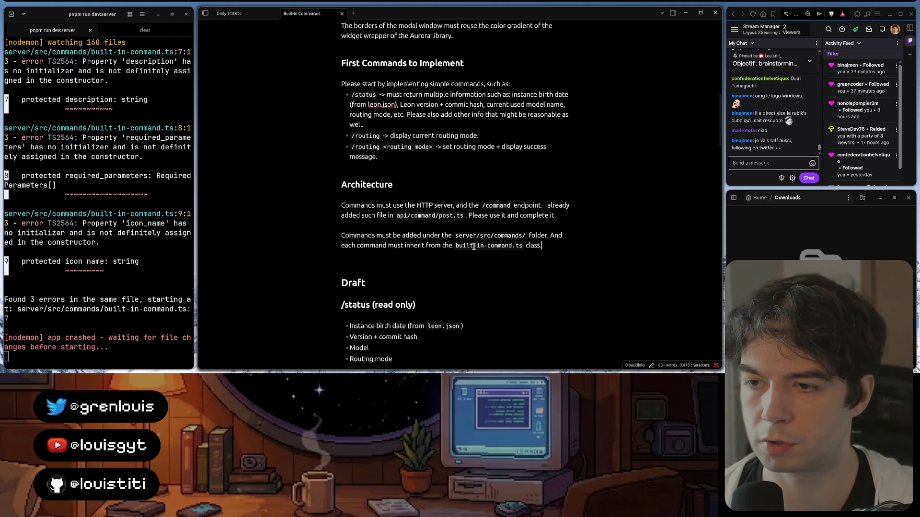
key("Return")
type("m")
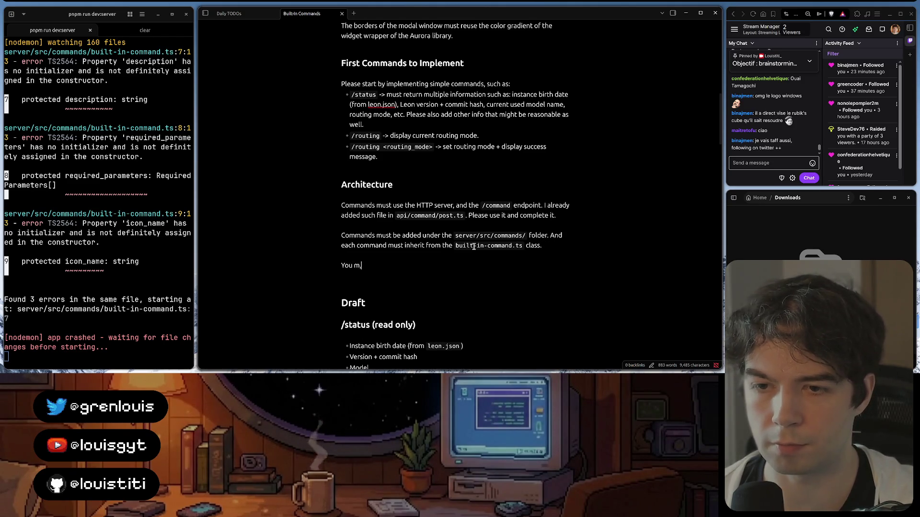
key("BackSpace")
key("BackSpace")
key("BackSpace")
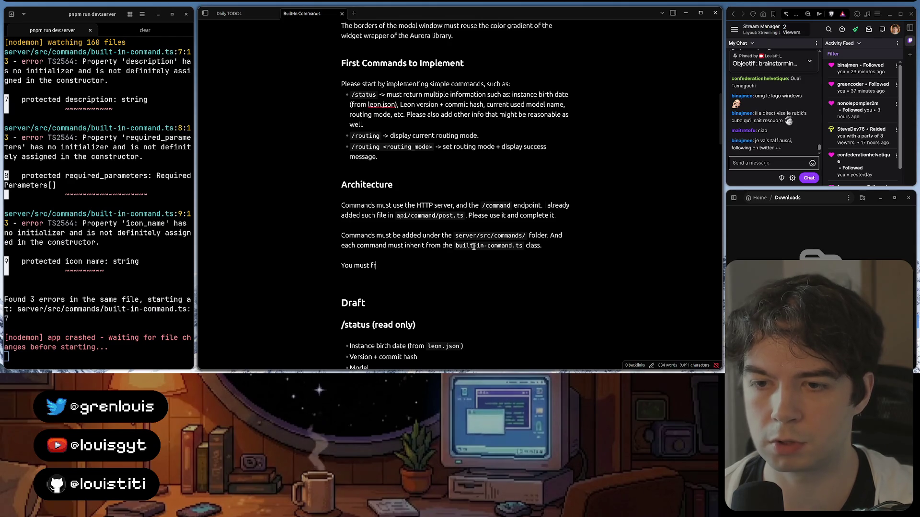
type("ollow the current BuiltInCo")
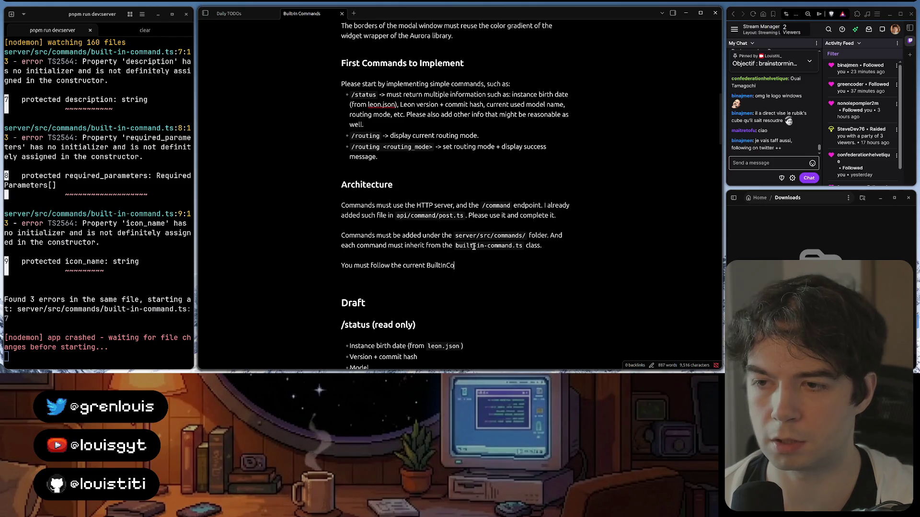
type("mmand class skelett")
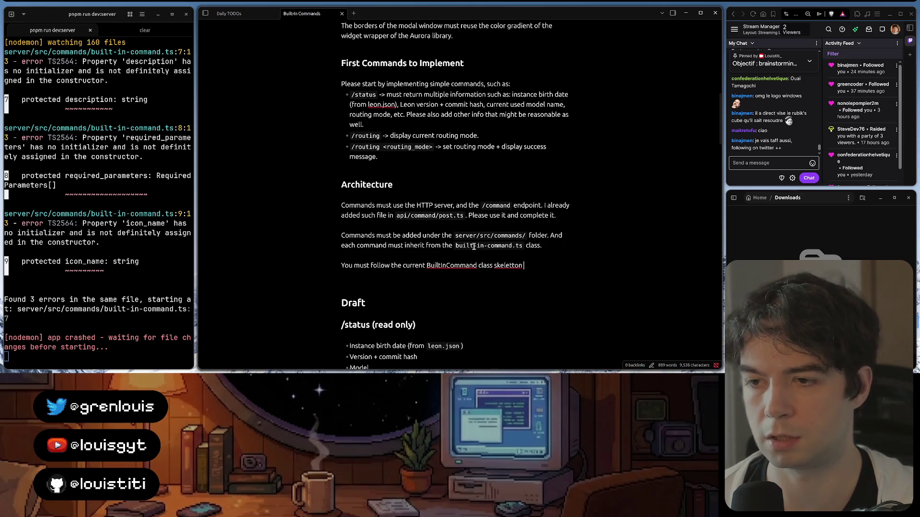
type("on")
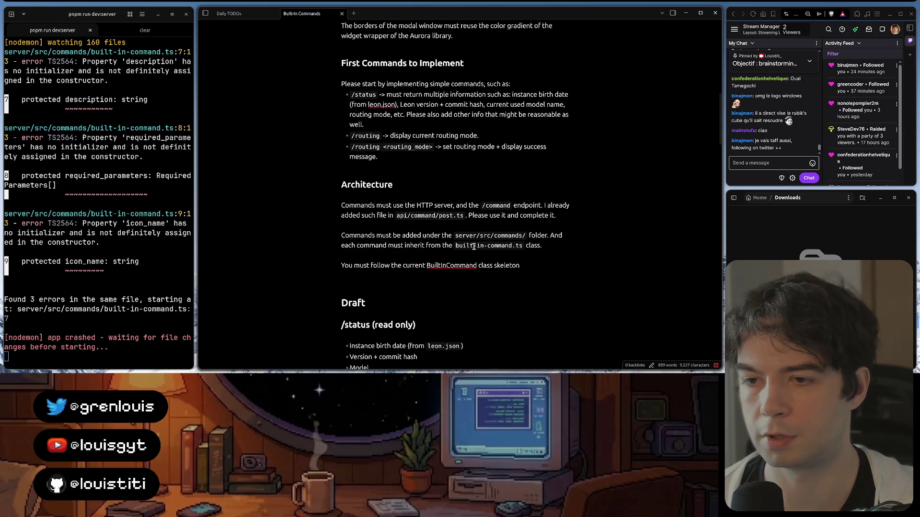
type(" as well")
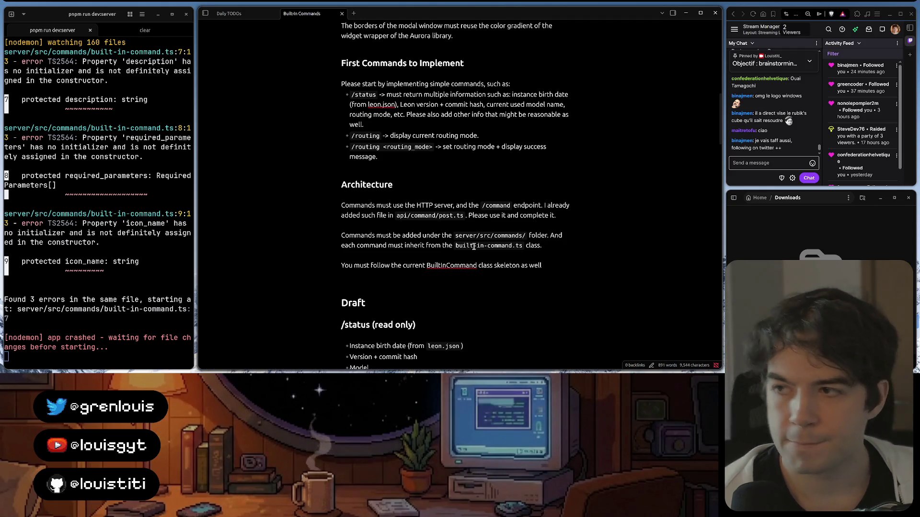
type(".")
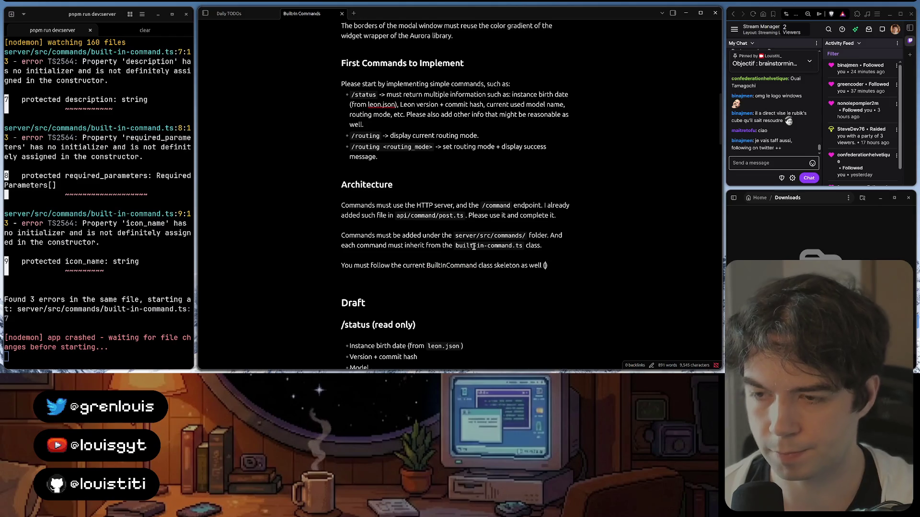
type(".")
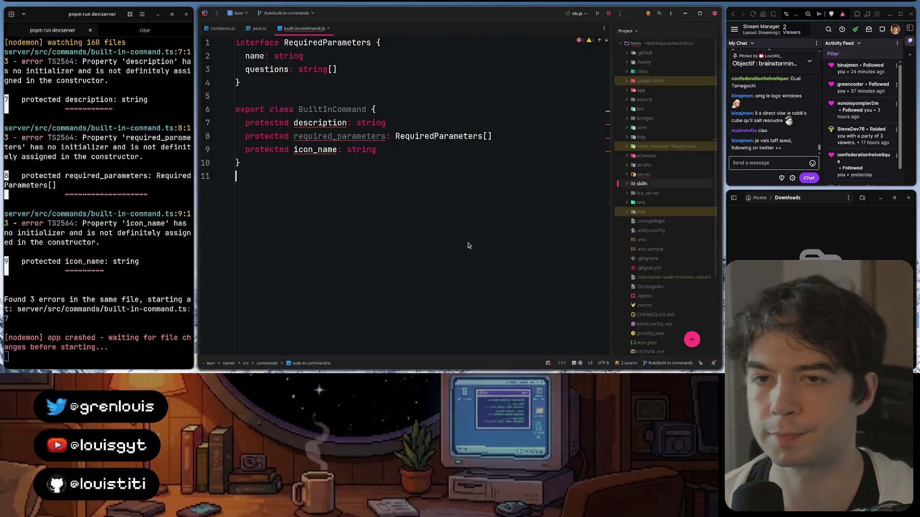
scroll(477, 216, "up", 5)
scroll(477, 215, "up", 2)
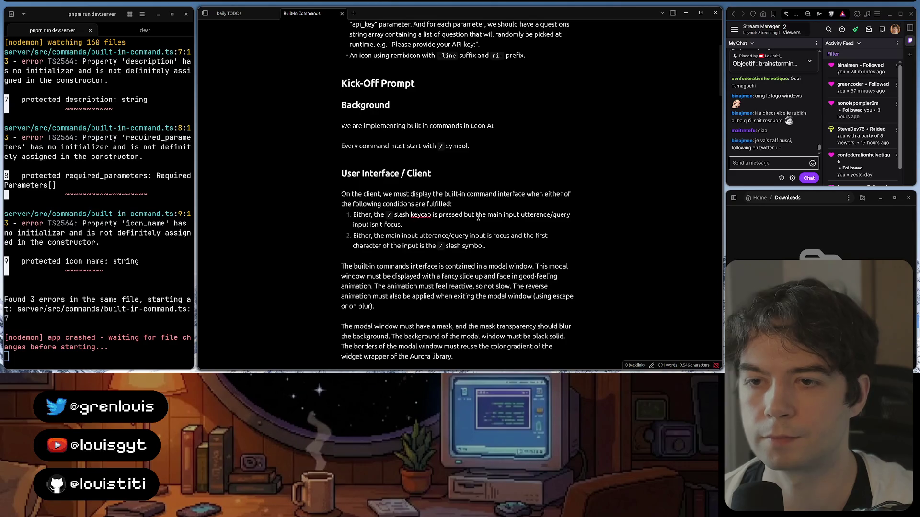
scroll(477, 217, "up", 1)
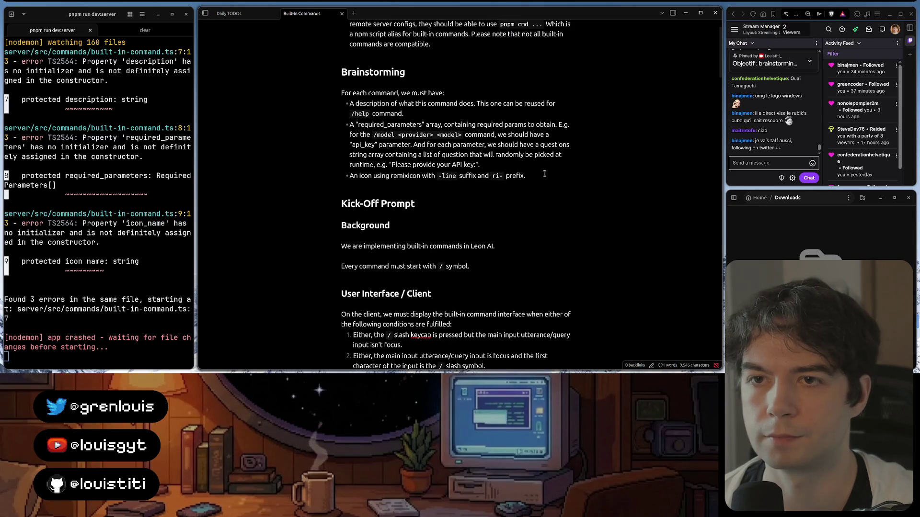
- Copy the Brainstorming per-command requirements list and paste it under the skeleton sentence ending with a colon
left_click_drag(545, 173, 324, 97)
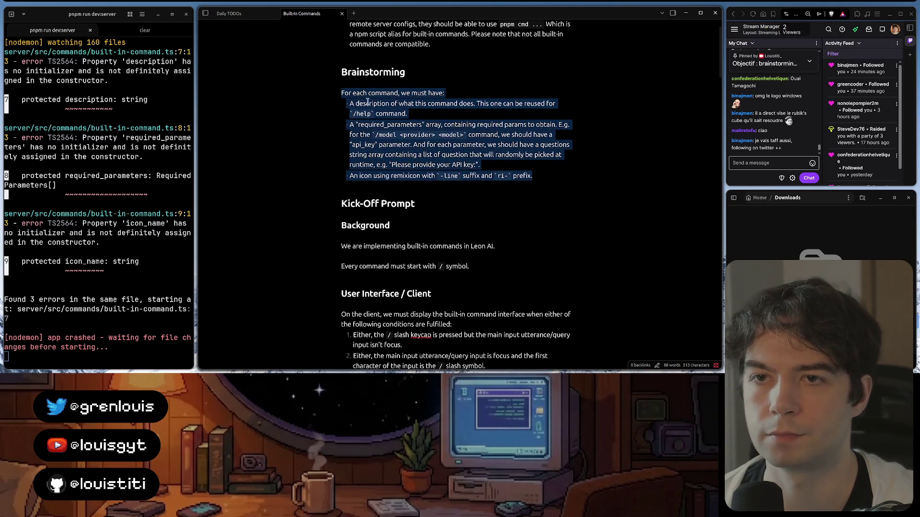
scroll(367, 102, "down", 7)
scroll(517, 256, "down", 4)
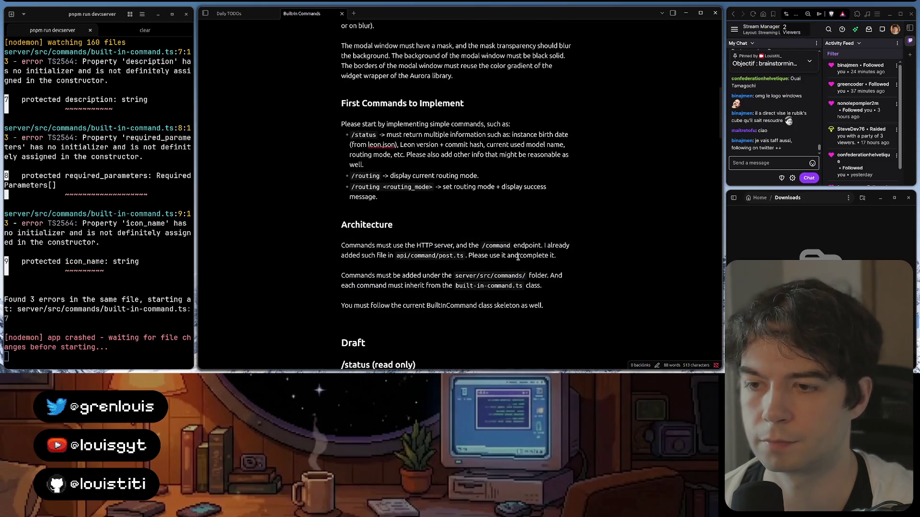
left_click(553, 306)
type(":")
key("Return")
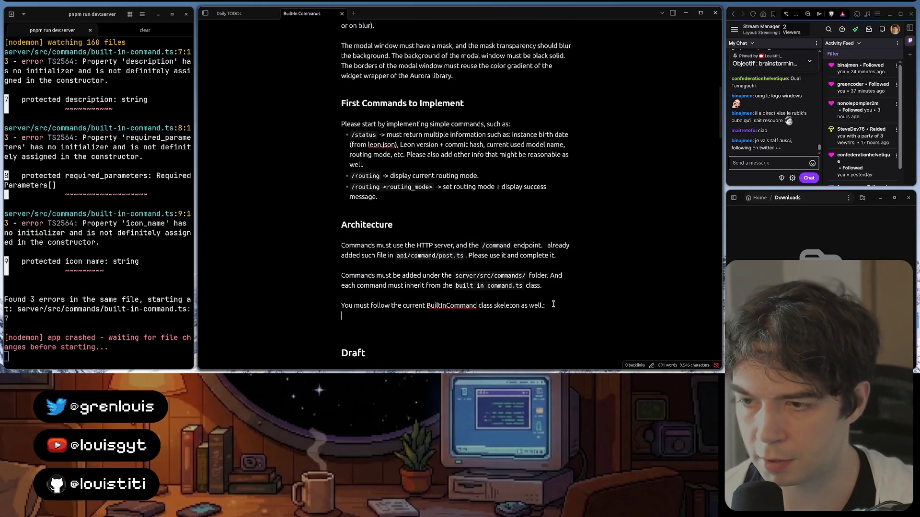
key("BackSpace")
key("BackSpace")
key("BackSpace")
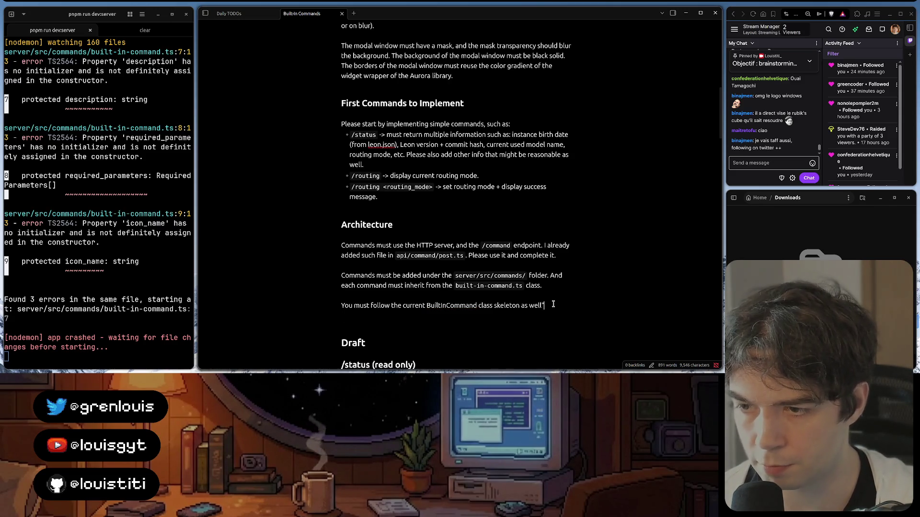
type(":")
key("Return")
key("ctrl+v")
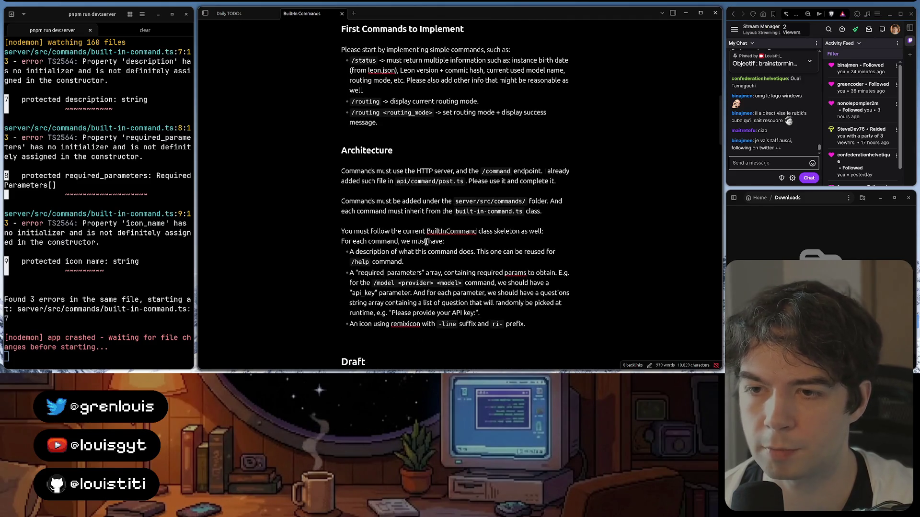
scroll(430, 240, "down", 1)
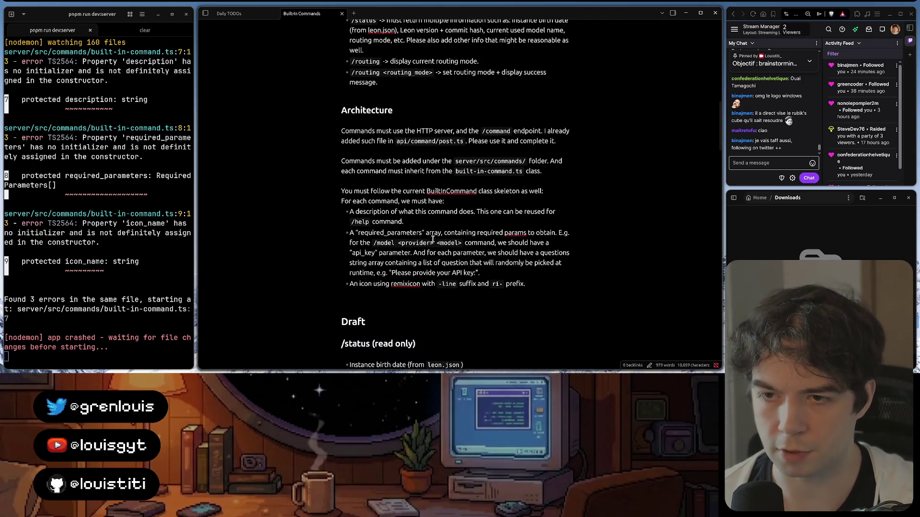
- End the requirements list with the bullet 'And any other properties you may find necessary.'
left_click(540, 289)
key("Return")
type("An")
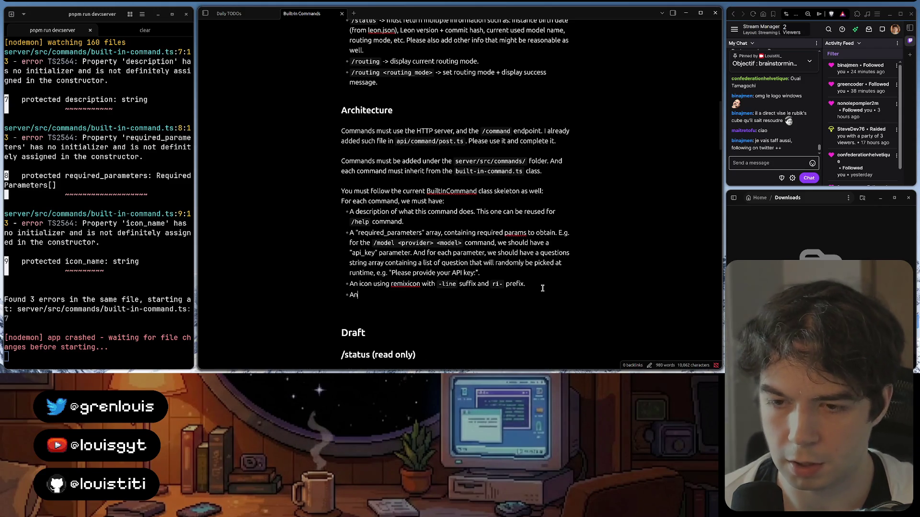
type("d any oth")
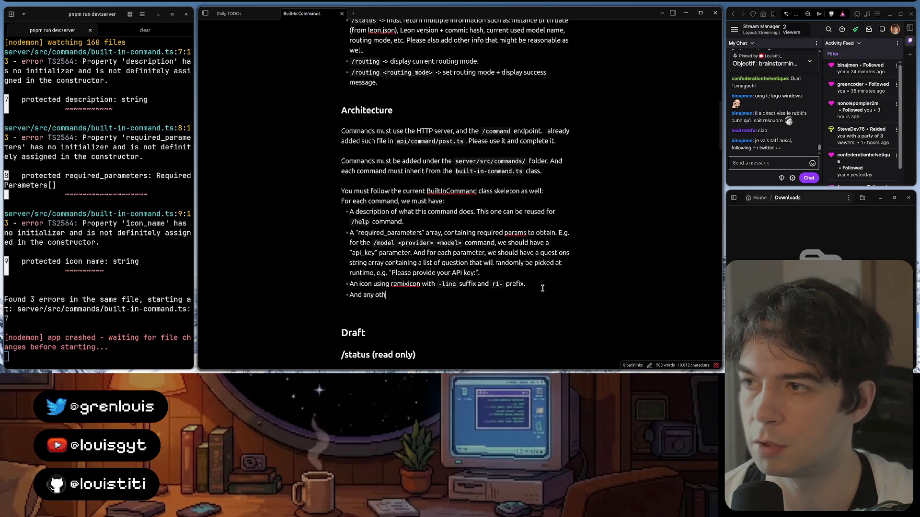
type("er n")
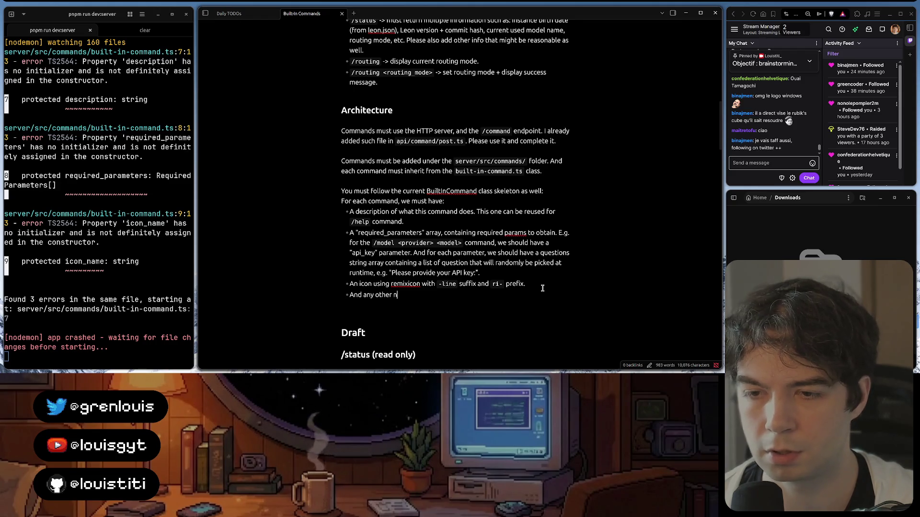
key("BackSpace")
type("prope")
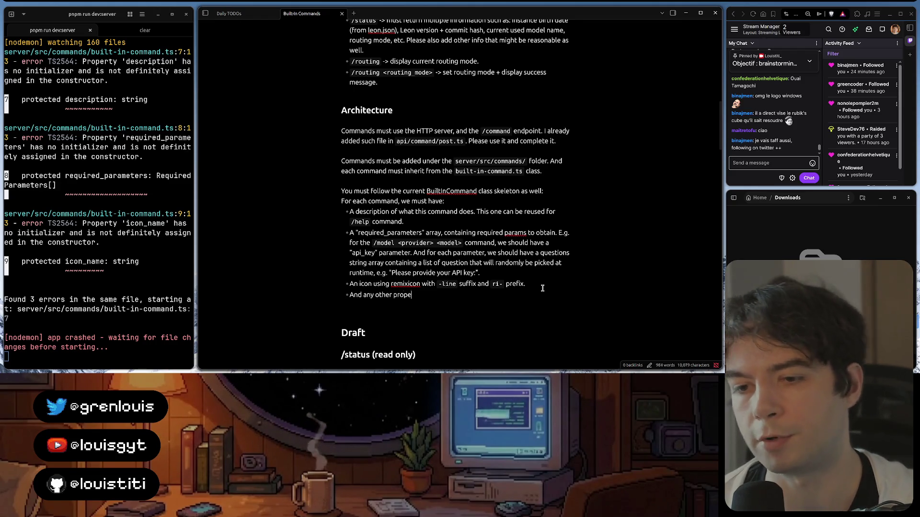
type("rties you may")
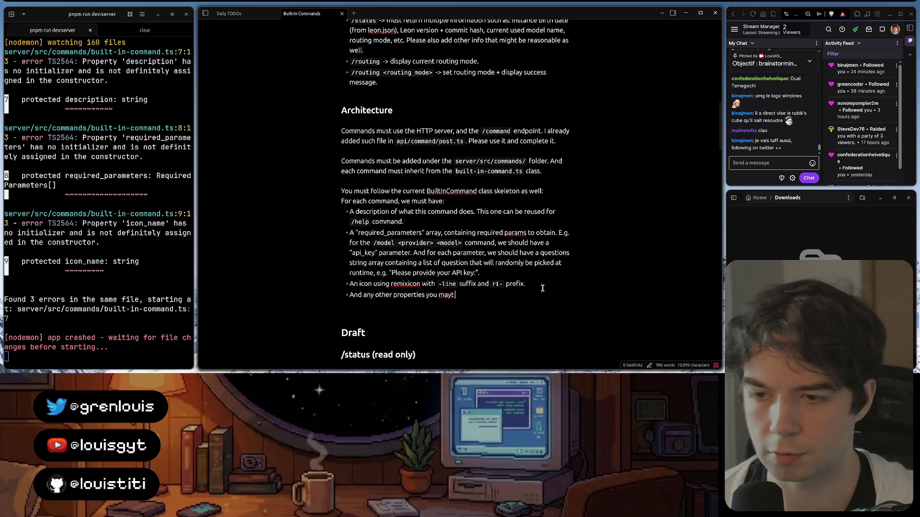
type(" t")
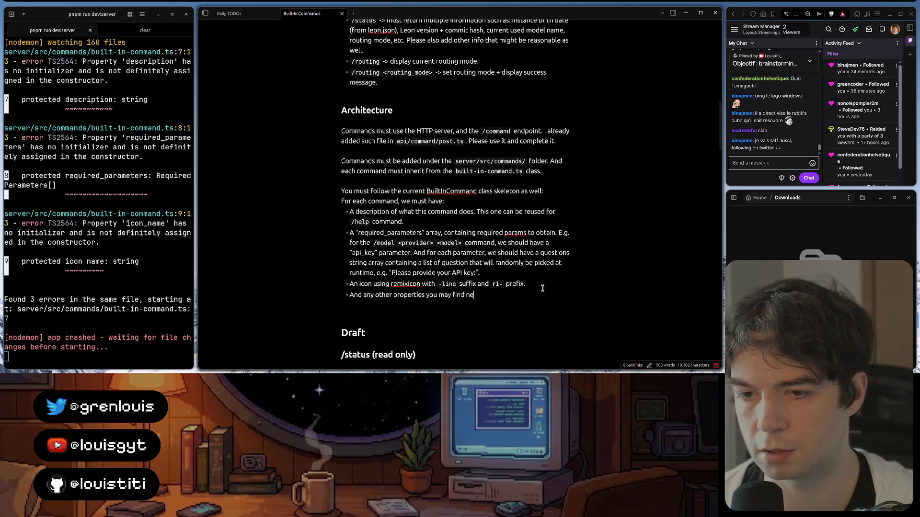
type("cessary.")
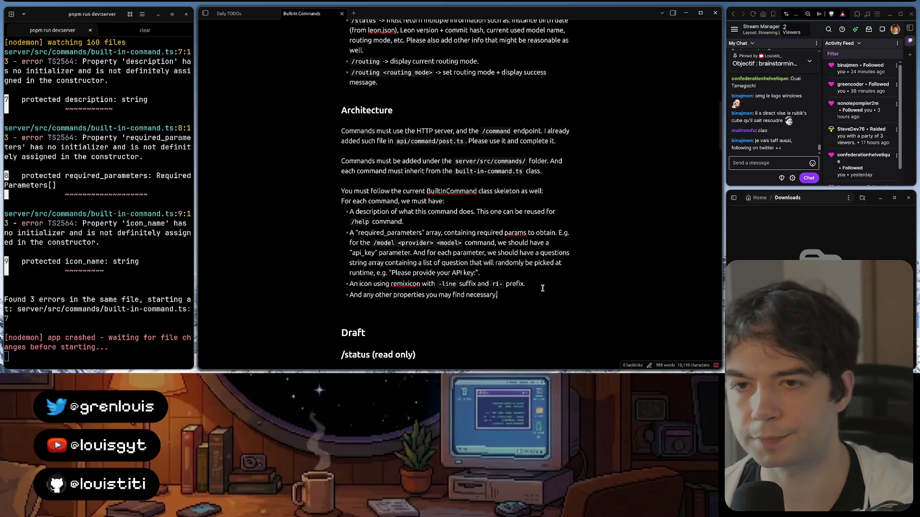
key("Return")
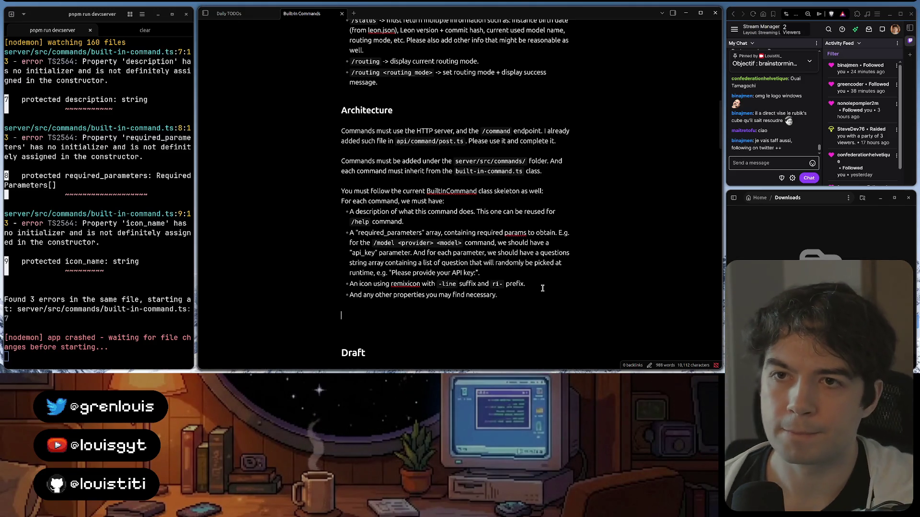
scroll(552, 290, "up", 3)
scroll(552, 290, "up", 1)
scroll(553, 290, "down", 1)
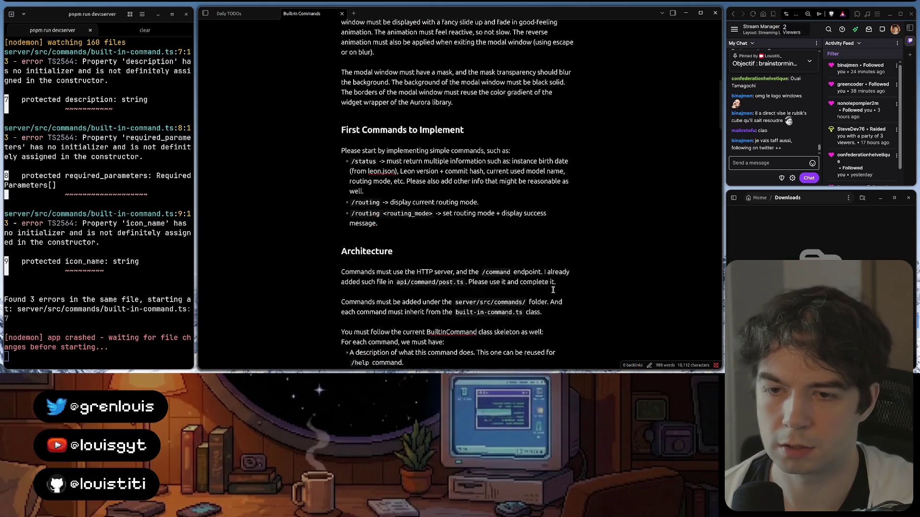
scroll(552, 289, "down", 1)
scroll(414, 207, "down", 1)
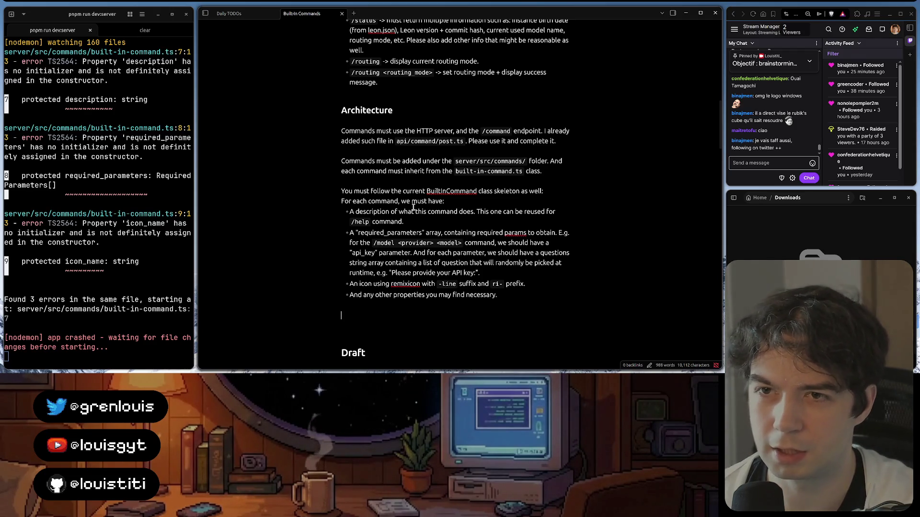
scroll(393, 254, "down", 3)
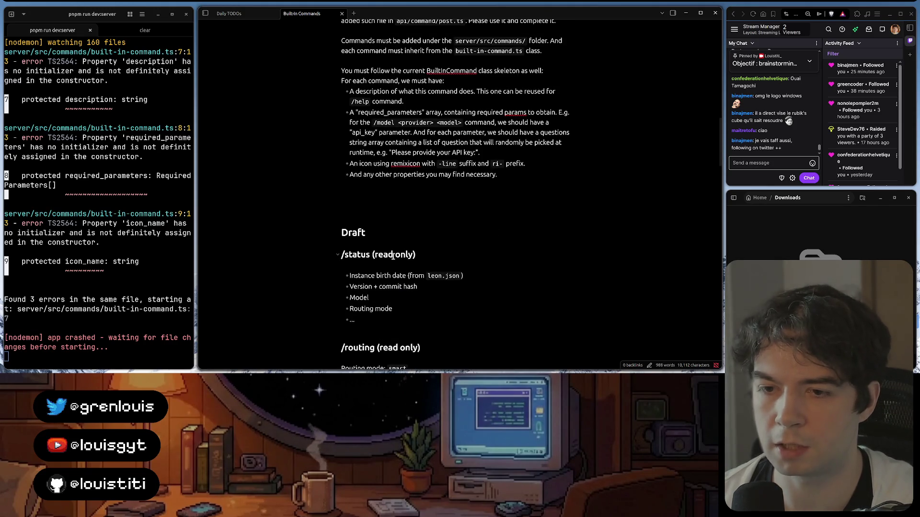
scroll(393, 254, "up", 2)
scroll(392, 255, "down", 4)
scroll(393, 255, "down", 2)
scroll(392, 254, "up", 4)
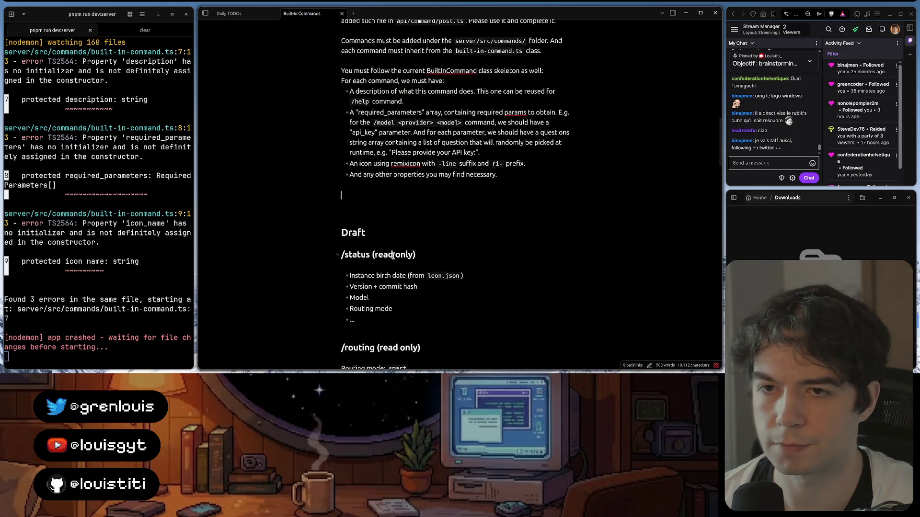
scroll(392, 255, "up", 1)
scroll(404, 81, "up", 1)
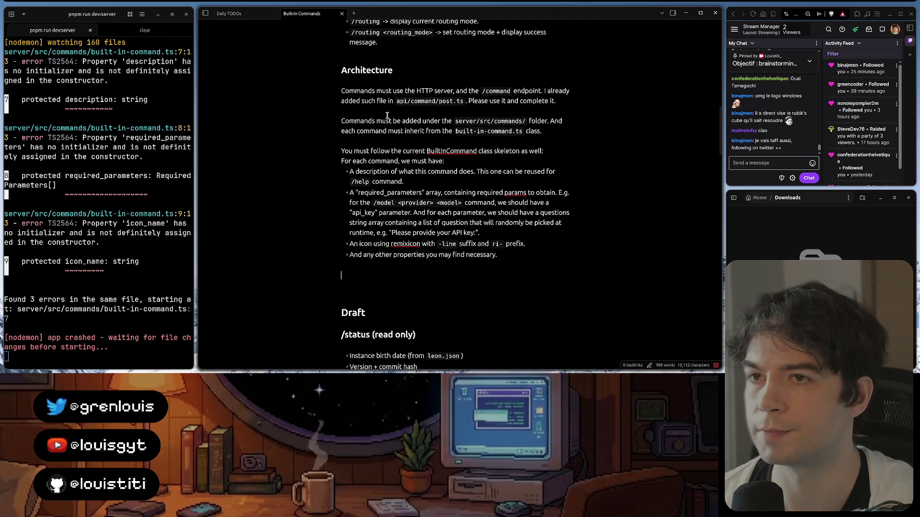
- Insert the '### Auto-completion Feature' heading above Draft with an empty line beneath it
left_click(361, 281)
type("### Autocompletion")
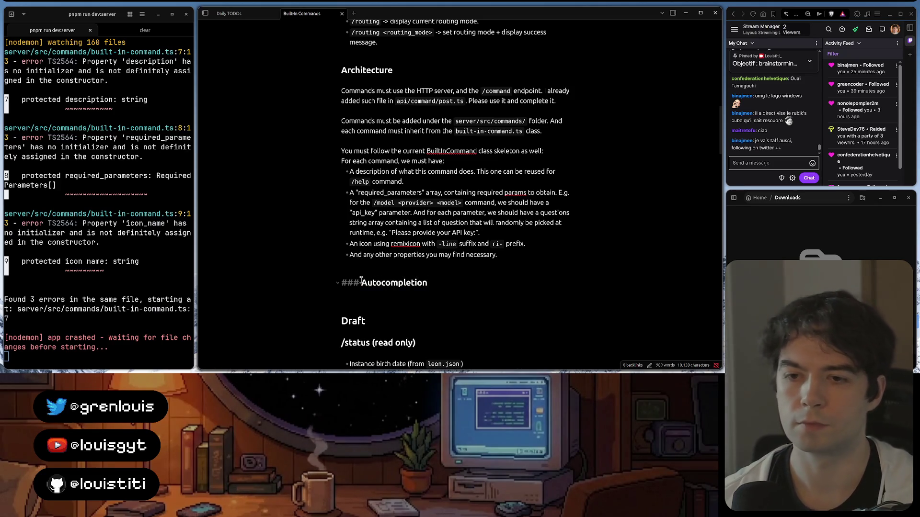
key("Return")
key("Return")
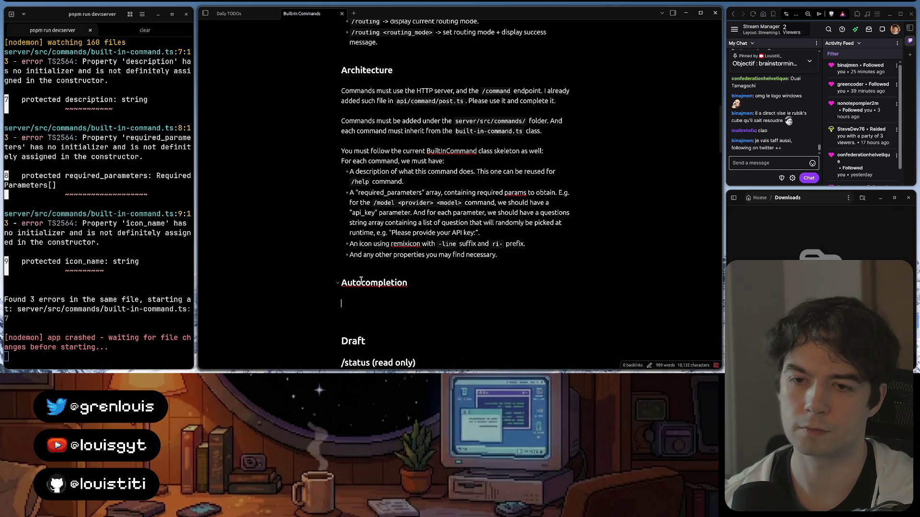
key("Up")
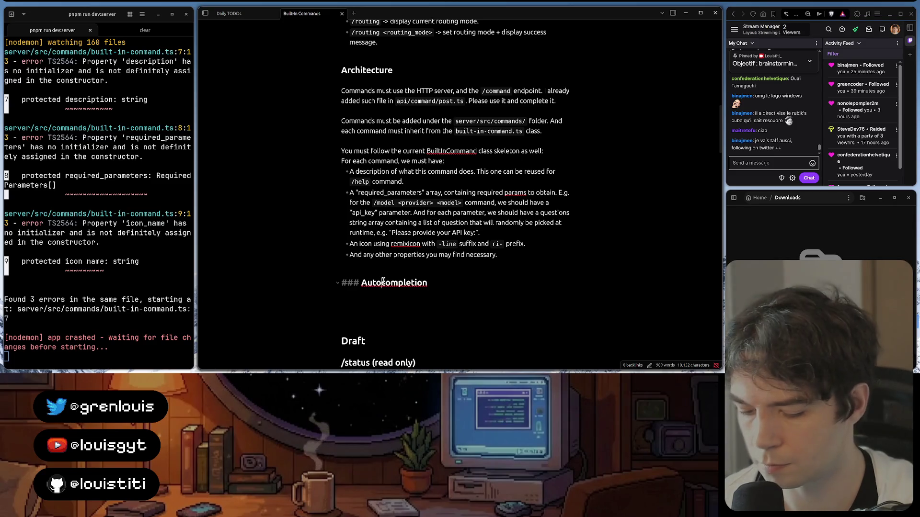
type("-")
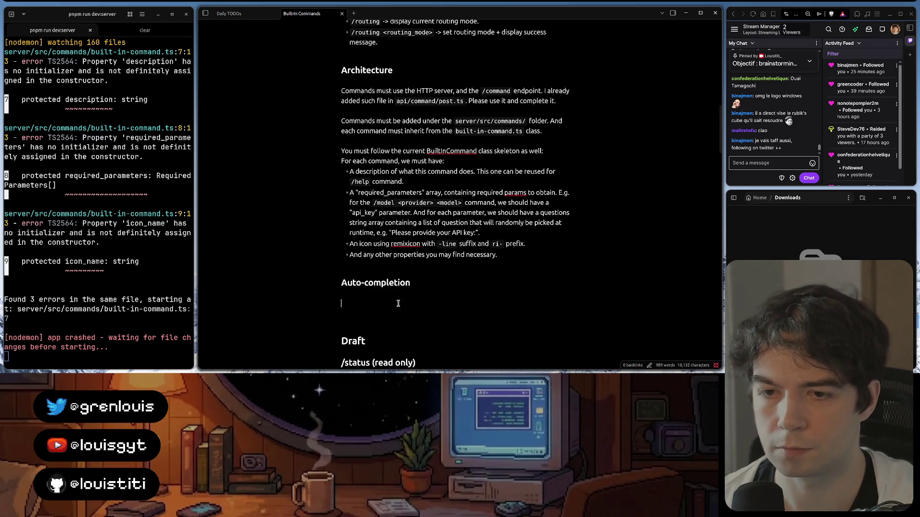
key("BackSpace")
type("Feature")
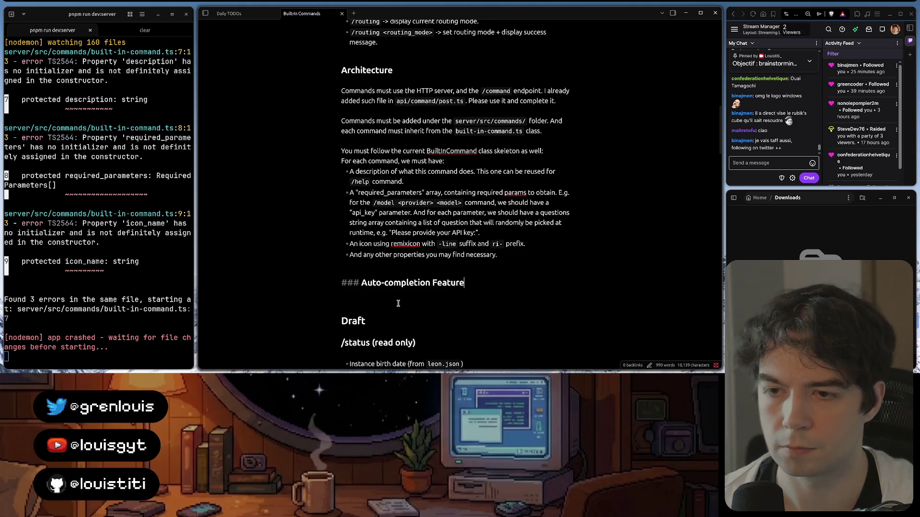
left_click(398, 303)
key("Return")
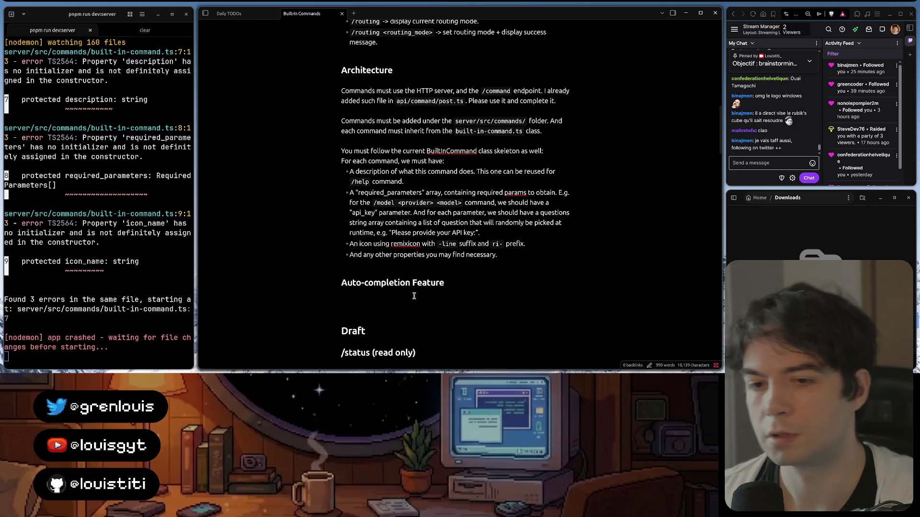
type("When ")
type("ope")
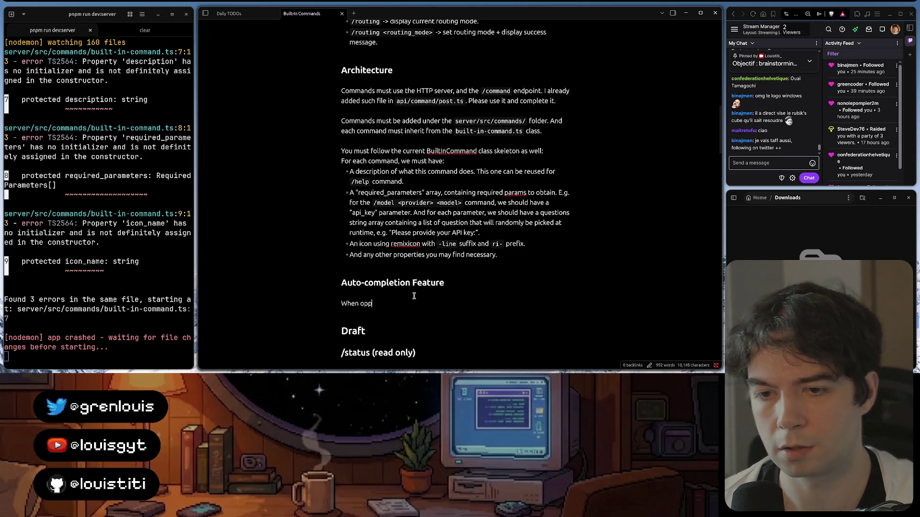
type("ning the modal wi")
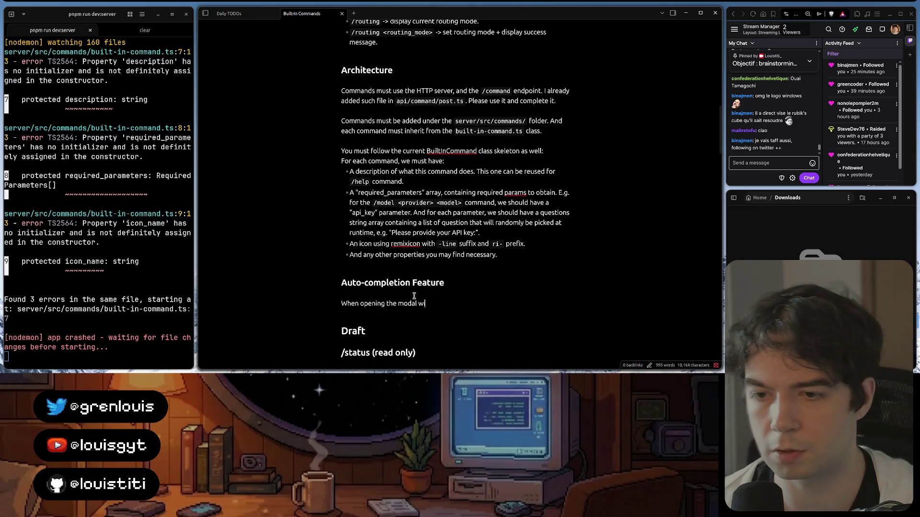
type("ndow, we")
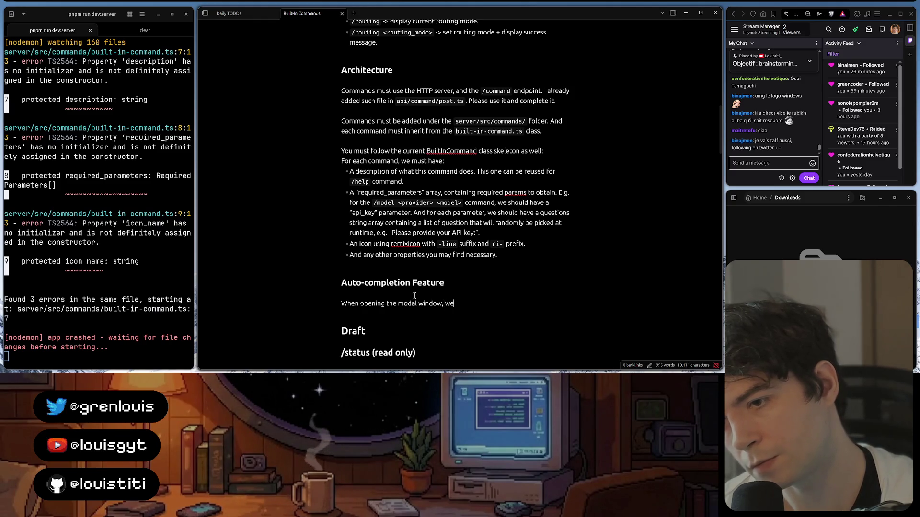
type(" must autocomple")
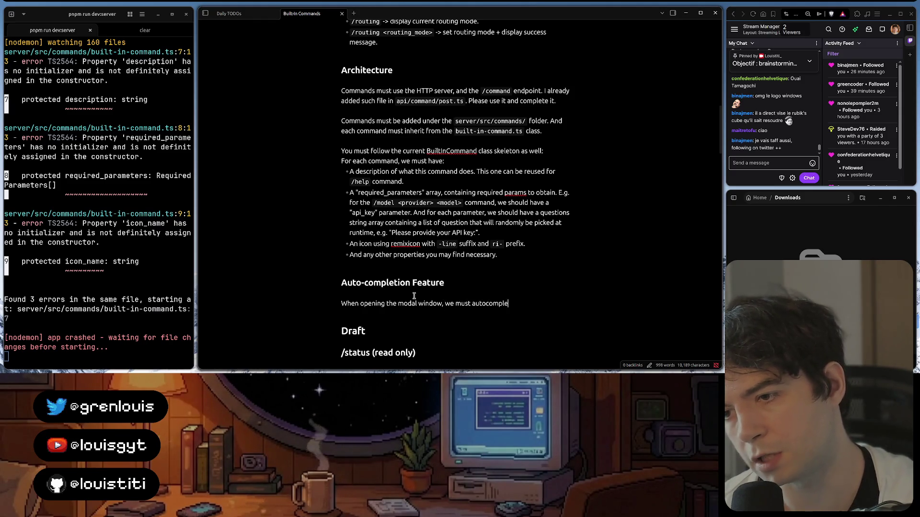
type("te")
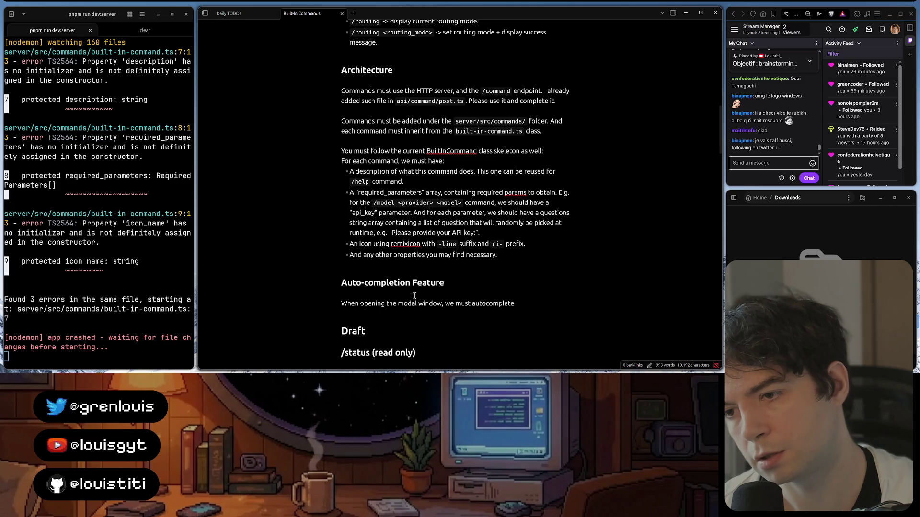
type("commands")
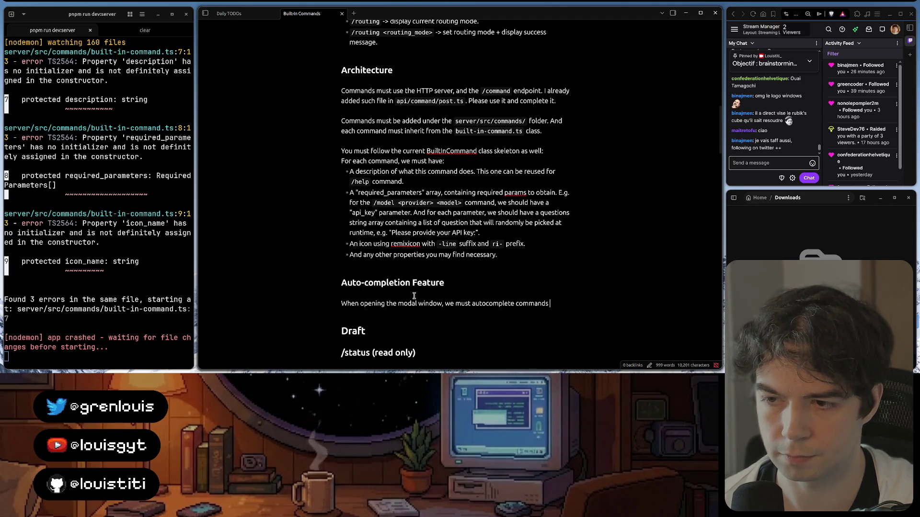
type("must")
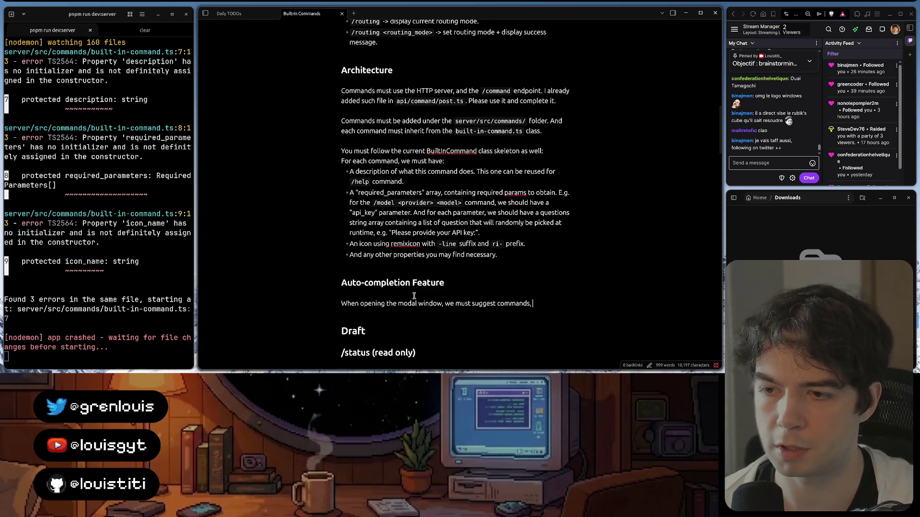
type("utocom")
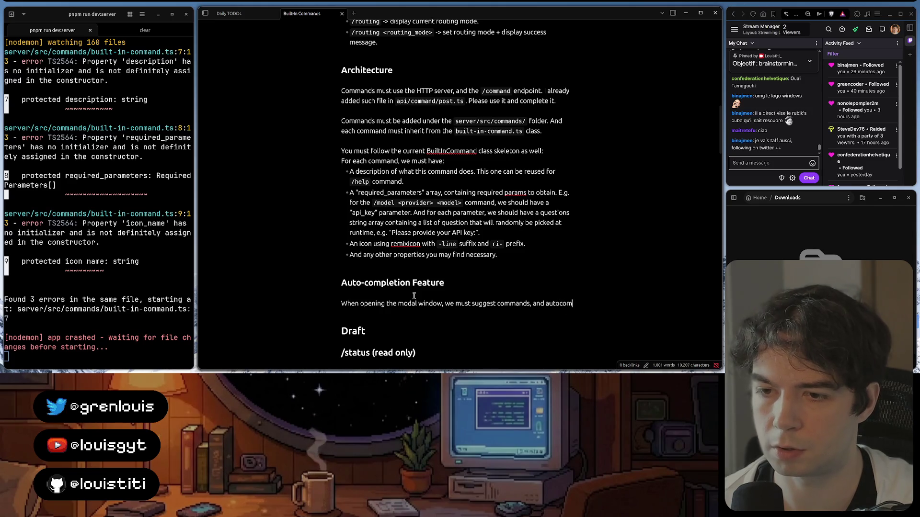
type("plete c")
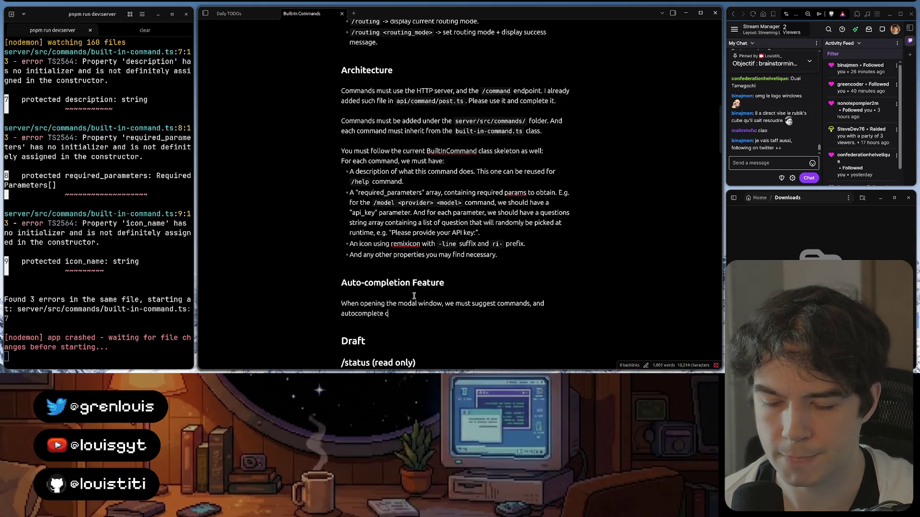
type("ommands params/")
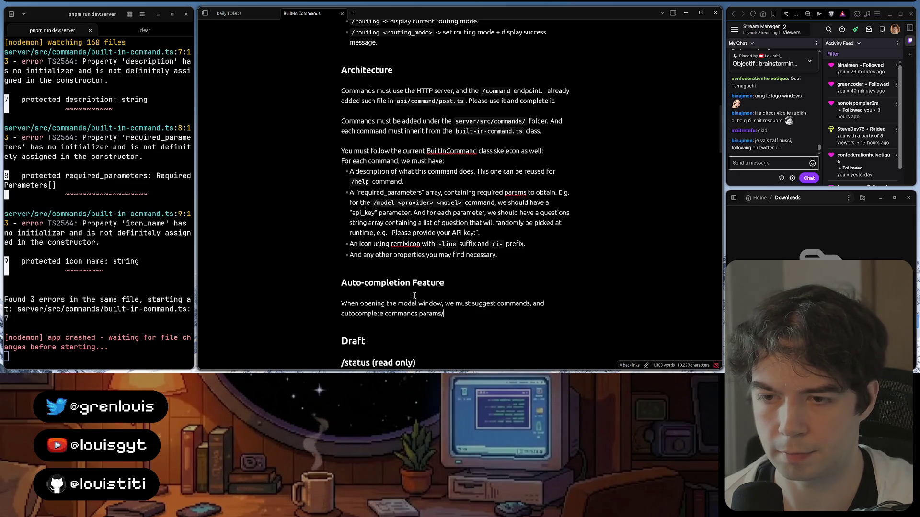
type("usage")
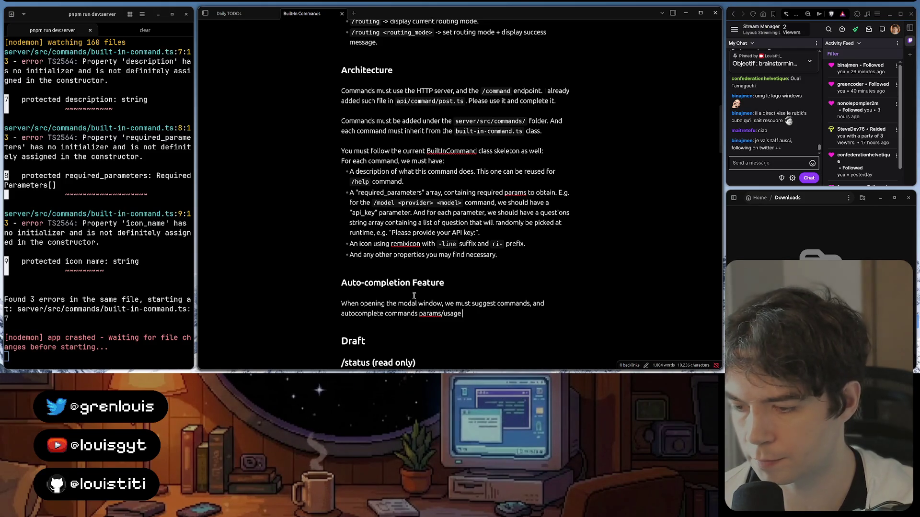
- Write that the modal must suggest commands and autocomplete commands params/usage, rewording a stray start
key("BackSpace")
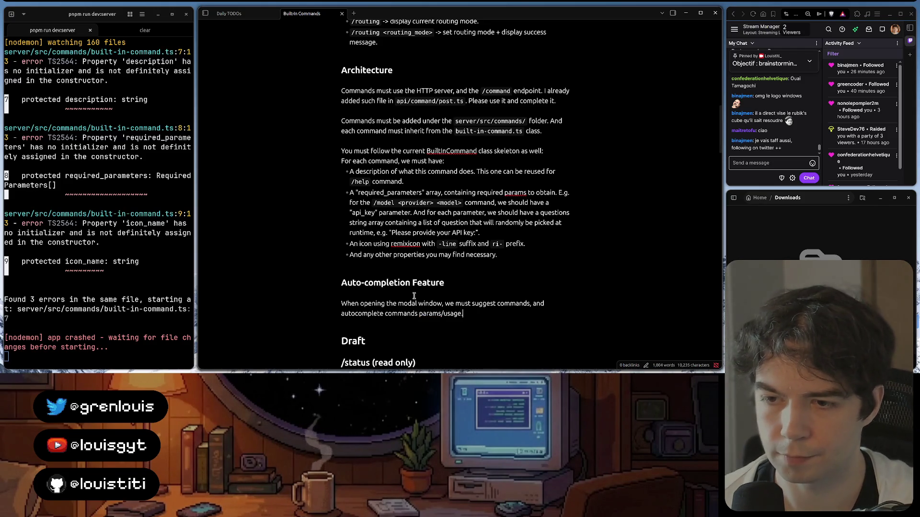
type(" Aut")
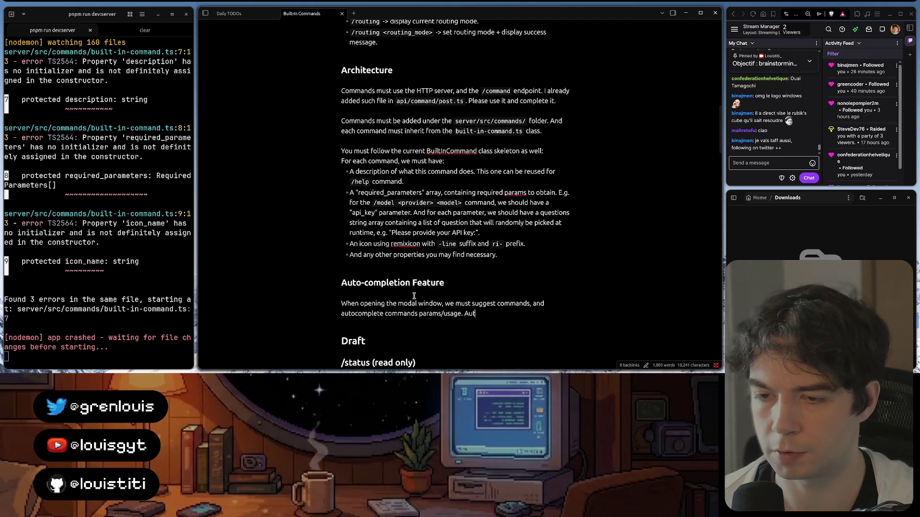
type(" C")
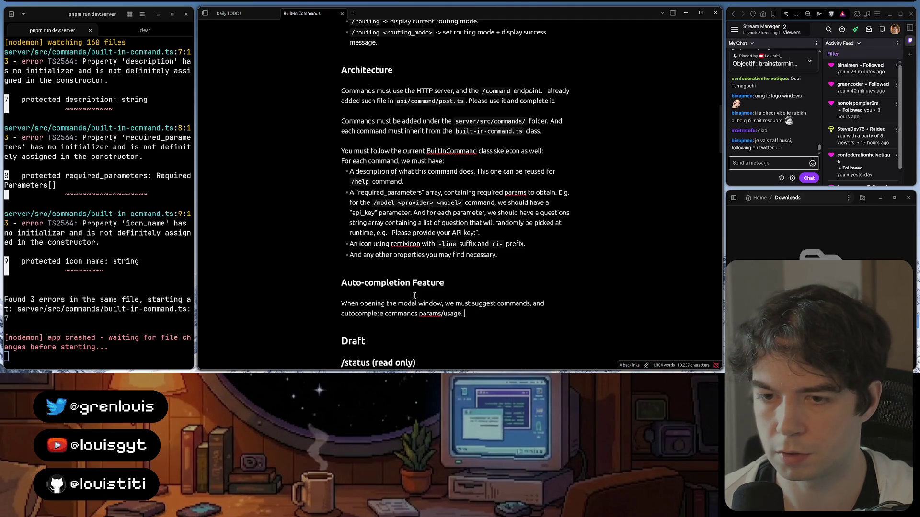
type("to compl")
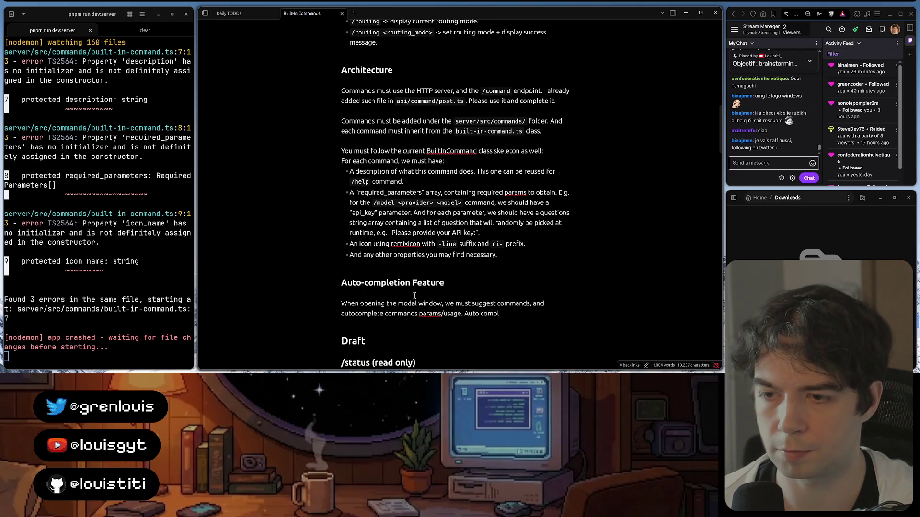
key("BackSpace")
key("BackSpace")
key("BackSpace")
type("S")
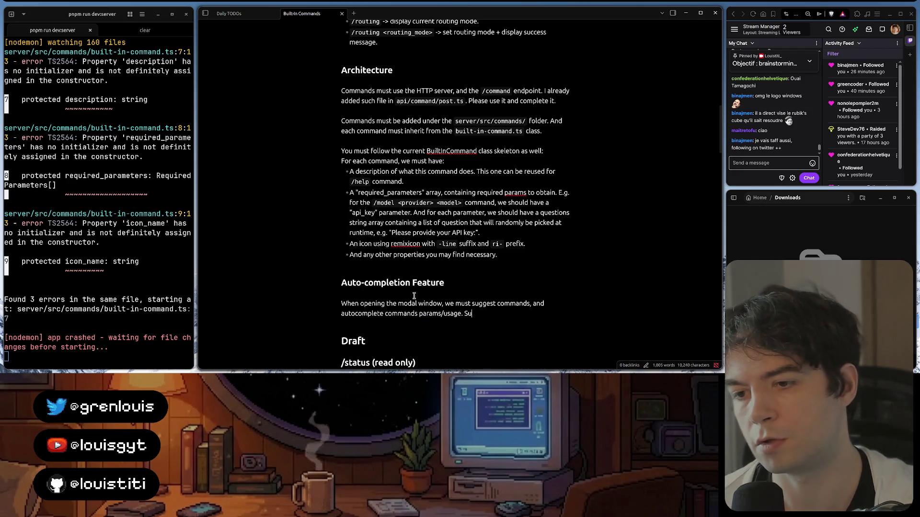
type("The command suggestio")
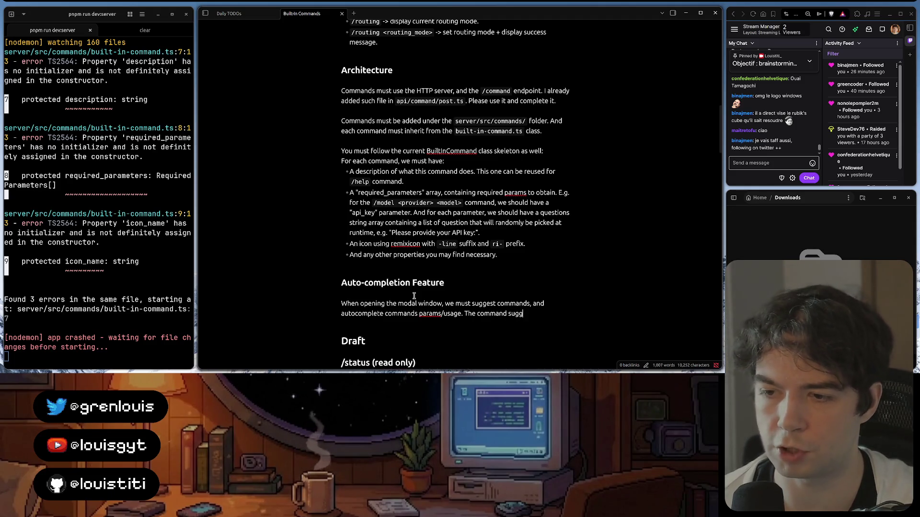
type("n list mu")
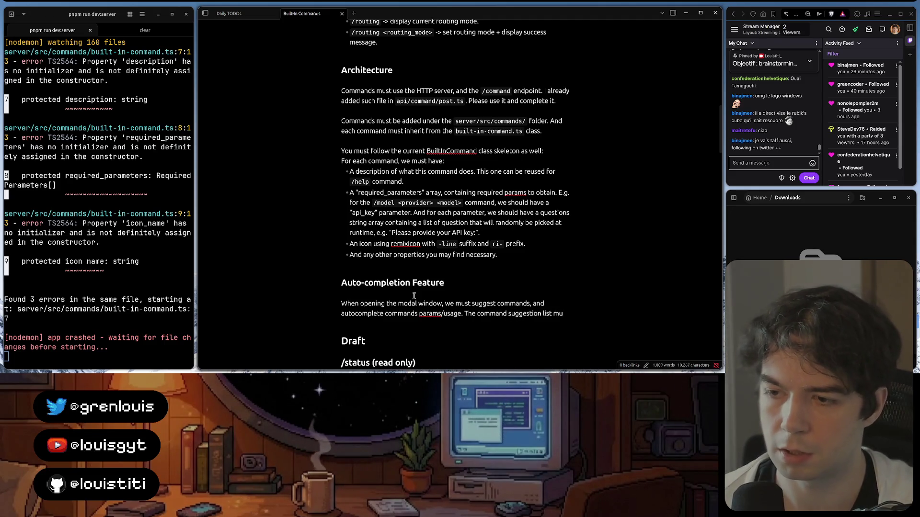
type("st includes the co")
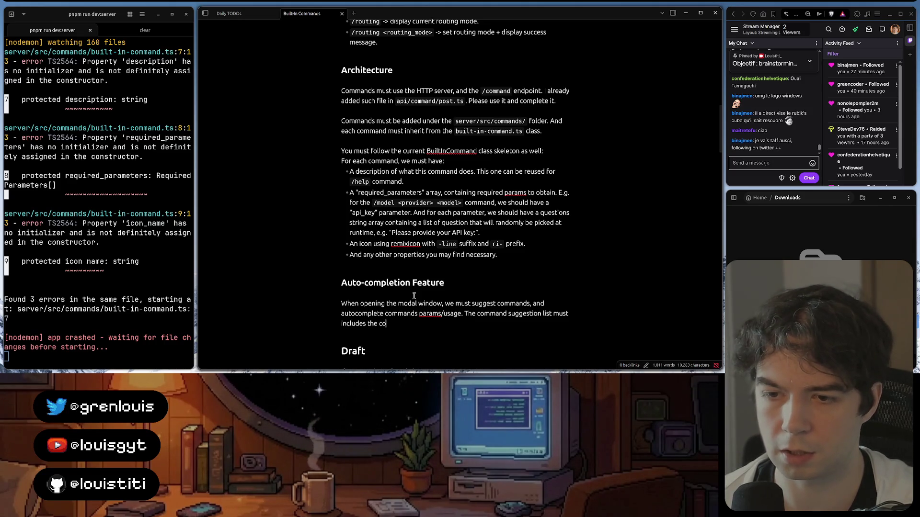
type("mmand icon, co")
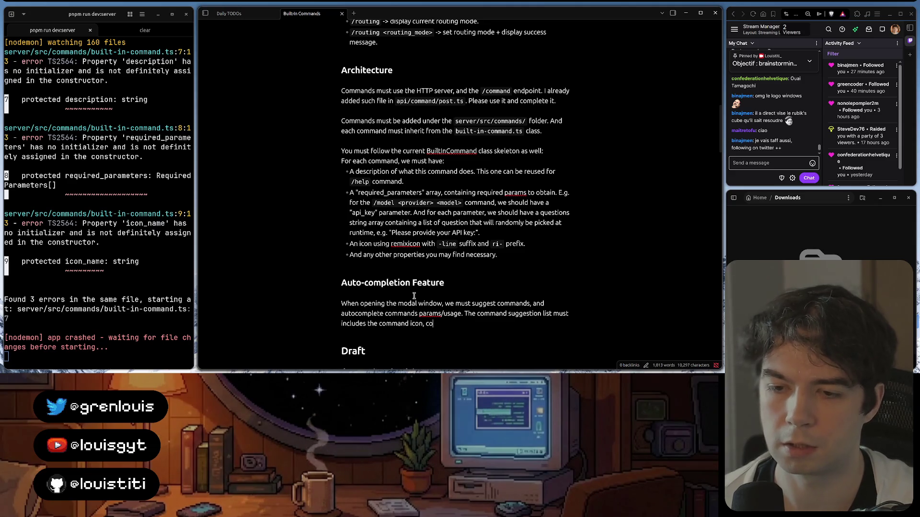
type("mmand name and c")
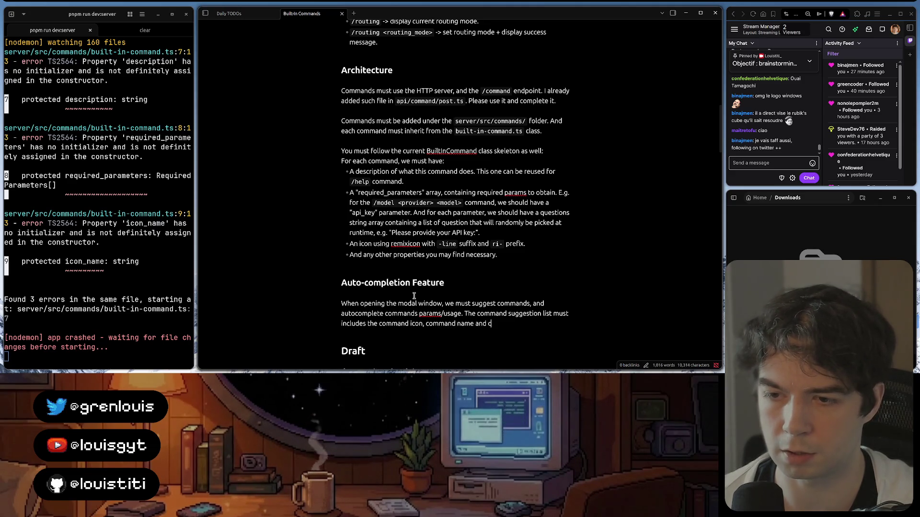
type("ommand description.")
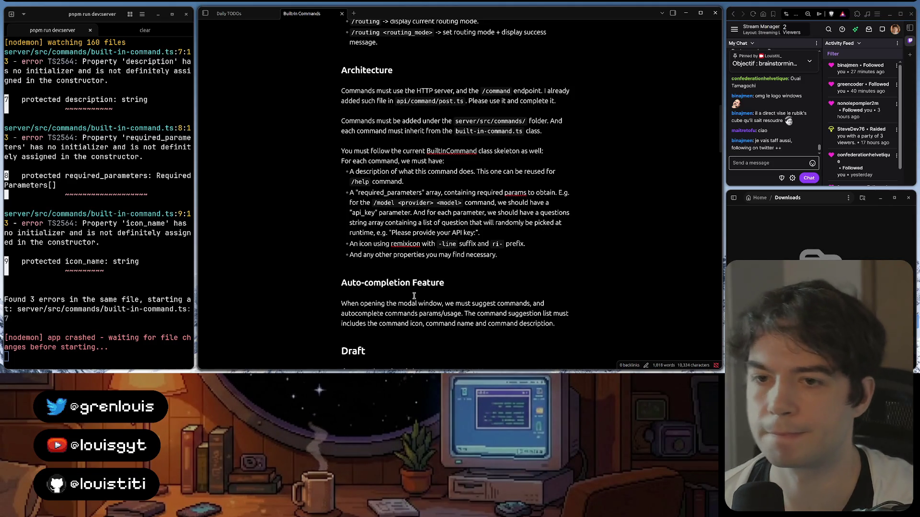
scroll(414, 296, "up", 5)
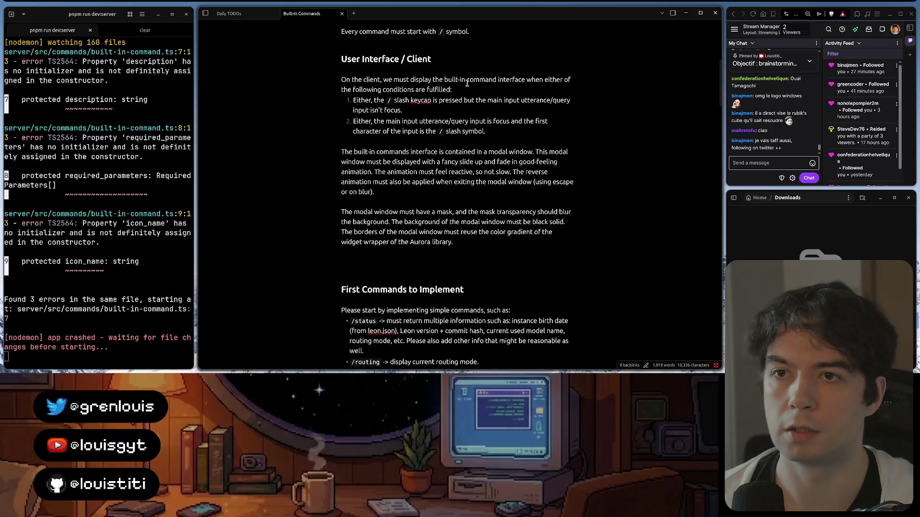
- Under User Interface add the bullet 'Top section: command input with the / slash symbol prefix.'
left_click(452, 59)
left_click(365, 259)
type("The ")
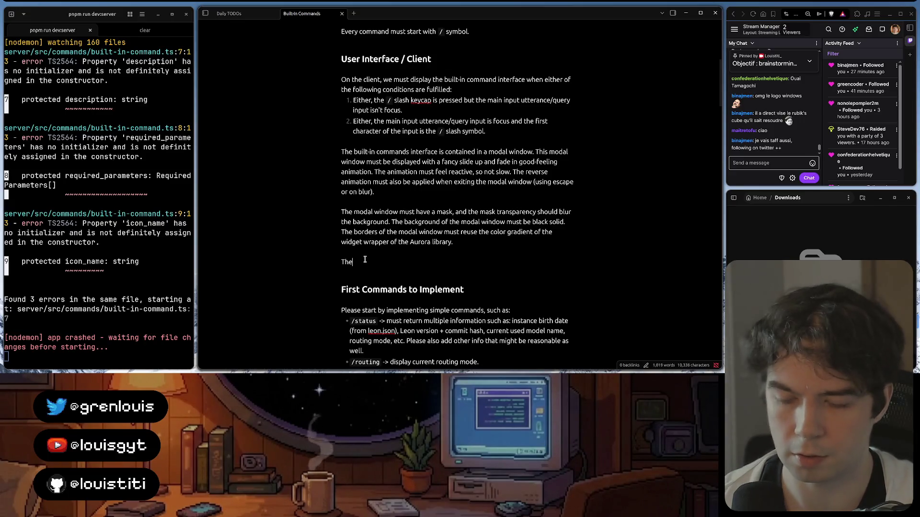
type("modal window must bedow co")
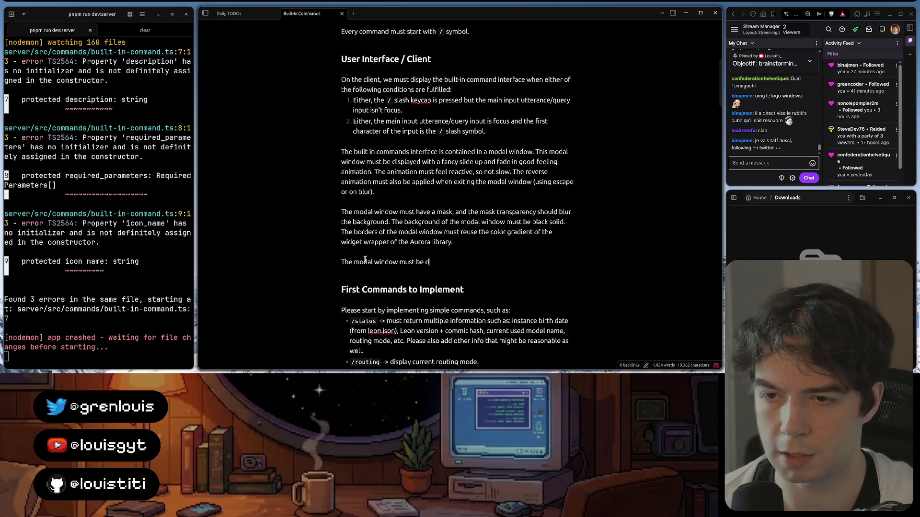
type("d ")
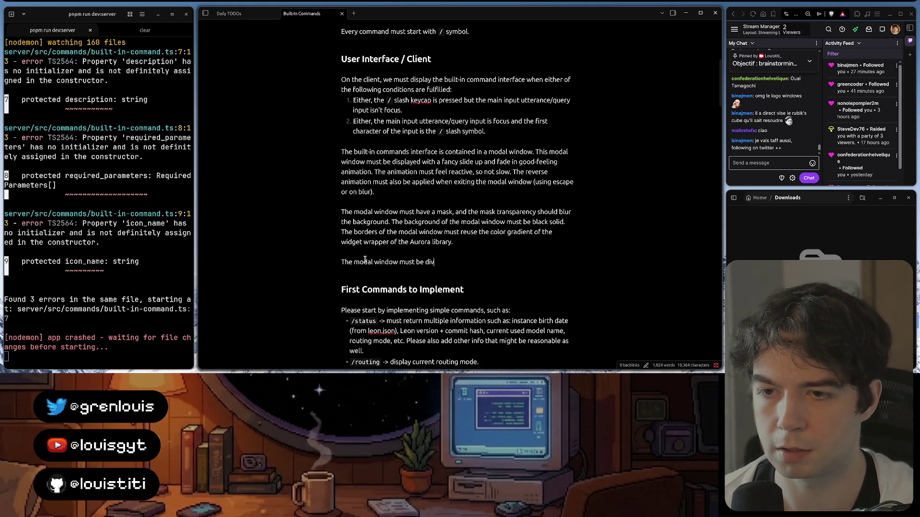
type("ed into 3")
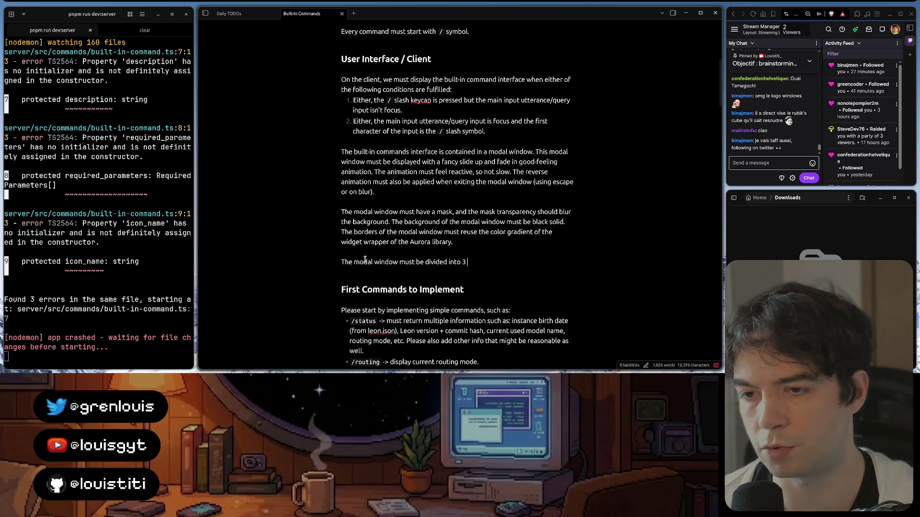
type("sections")
key("Return")
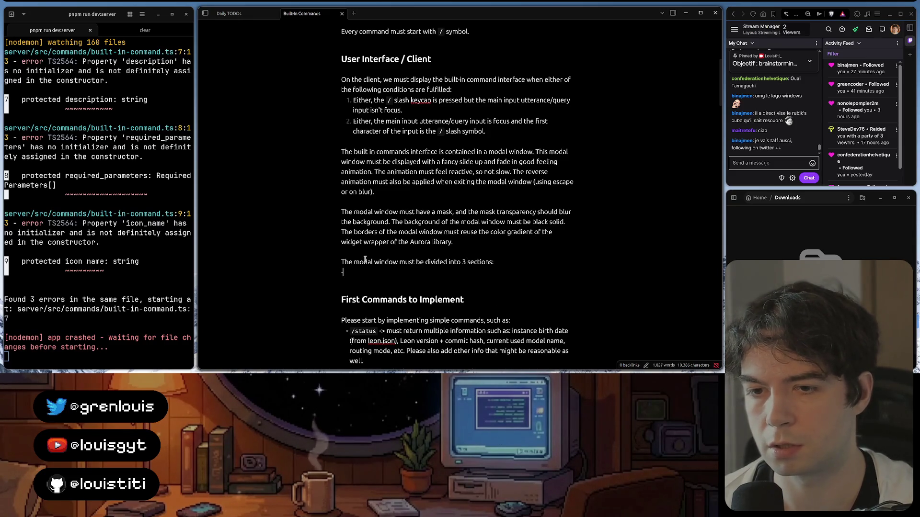
type("-")
key("BackSpace")
key("BackSpace")
key("BackSpace")
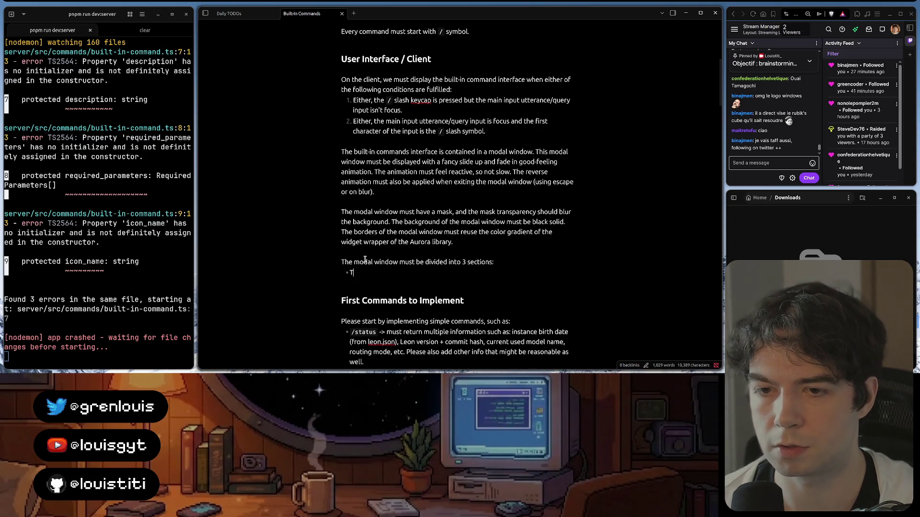
type("o pion")
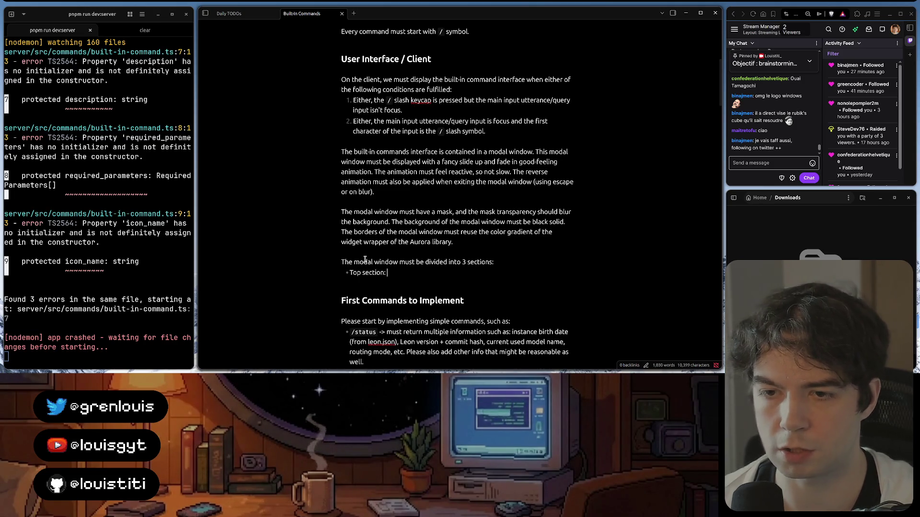
type(": input")
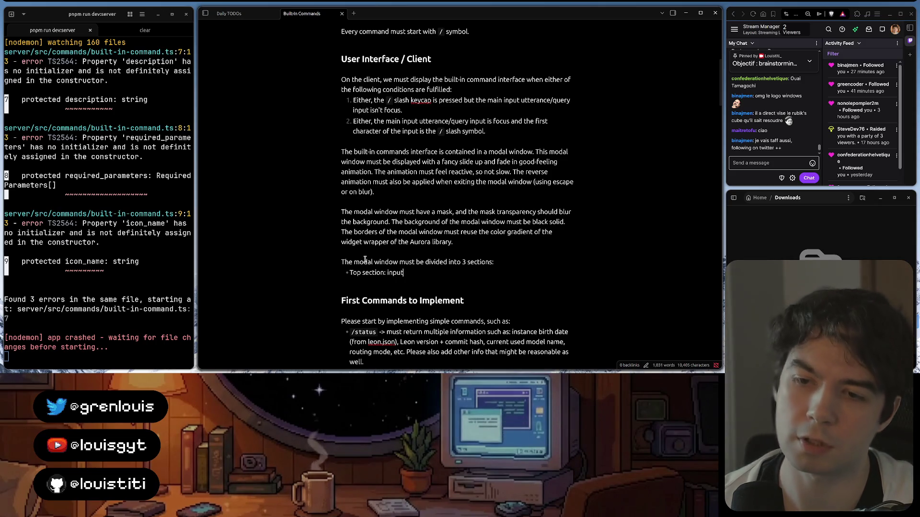
key("BackSpace")
key("BackSpace")
key("BackSpace")
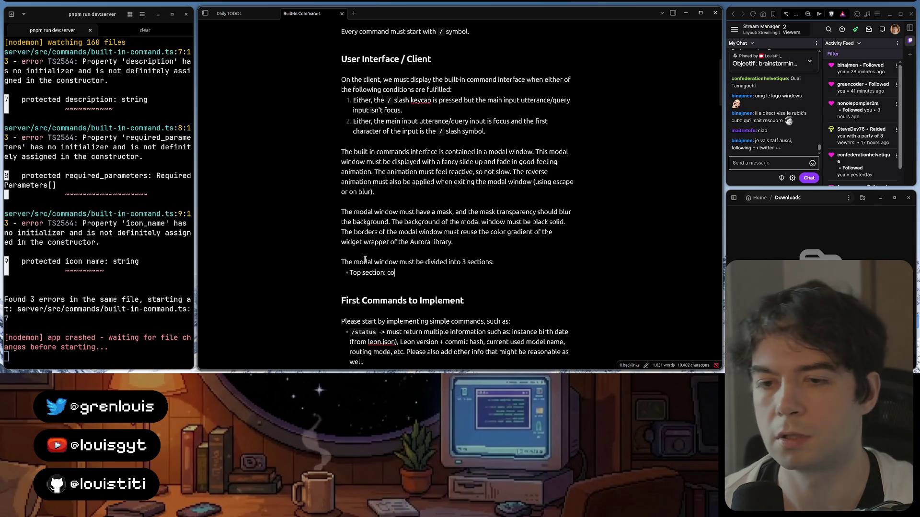
type("command input ")
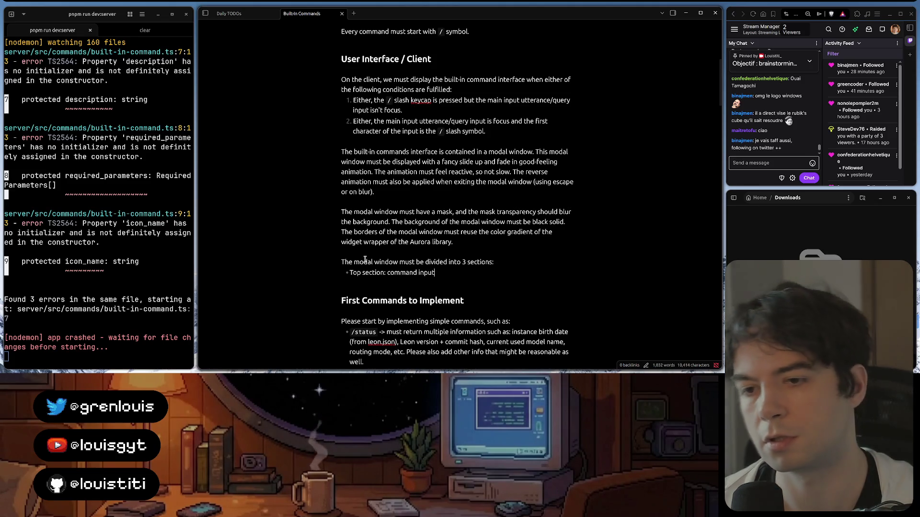
type("with th")
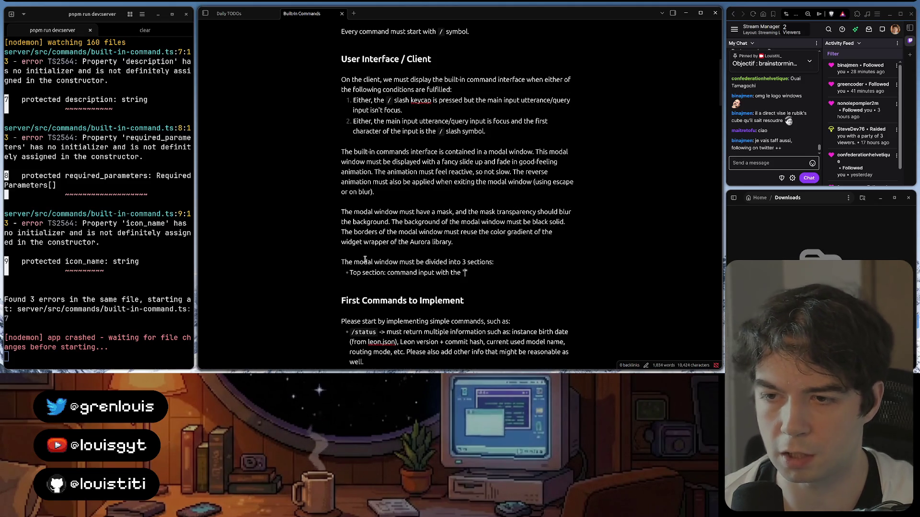
type("e `/")
type("`")
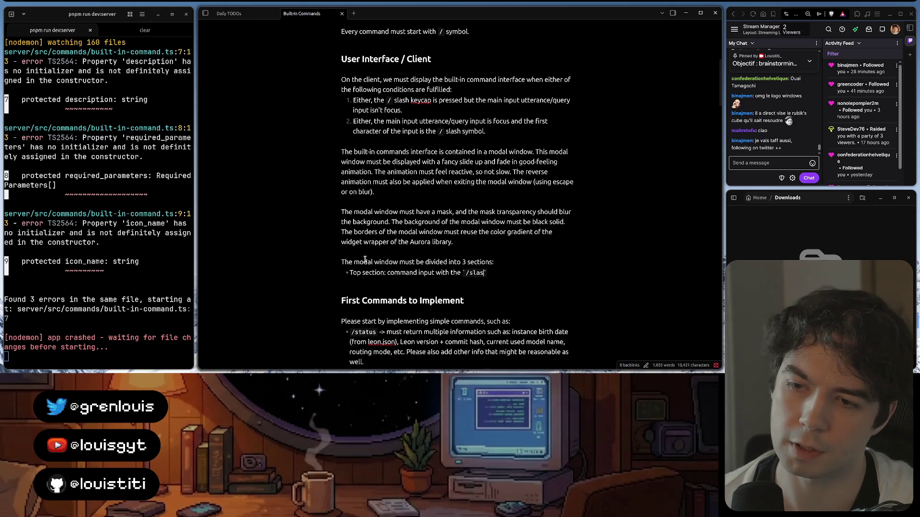
type(" slas")
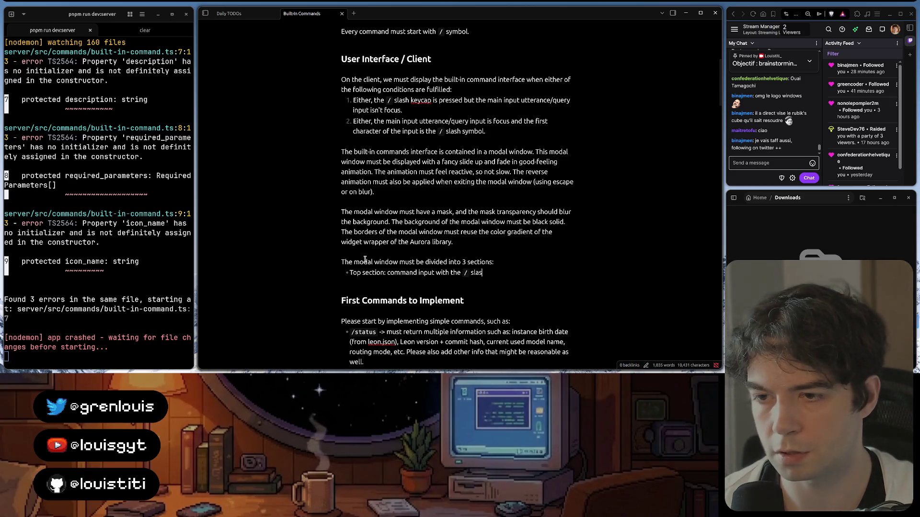
type("h prefix sug")
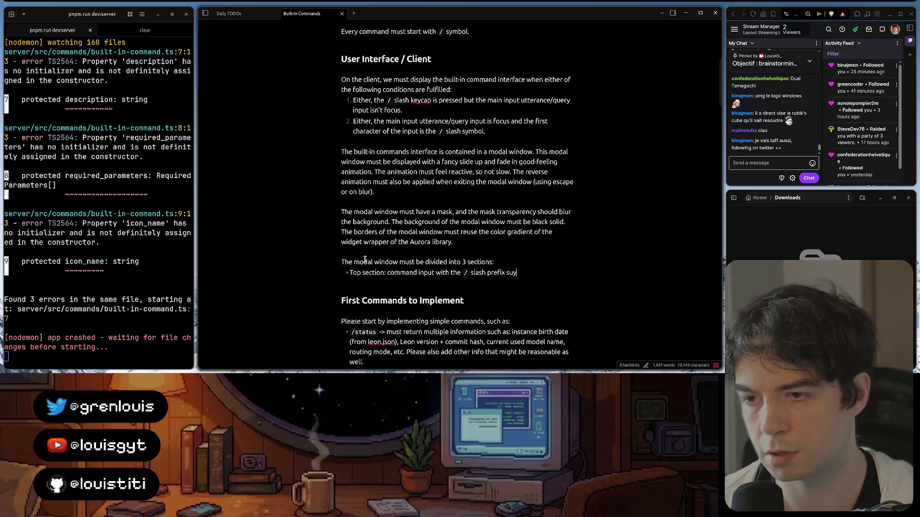
key("ctrl+BackSpace")
key("ctrl+BackSpace")
type("symbol ")
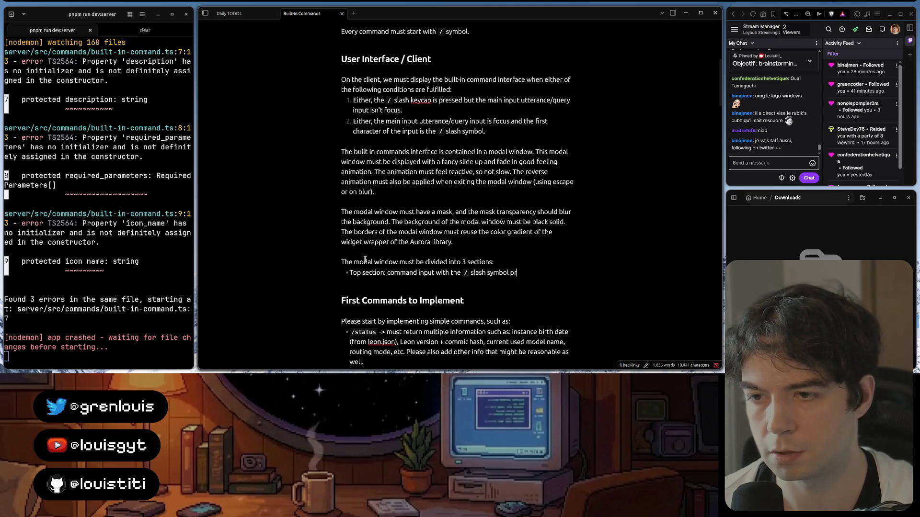
type("efix.")
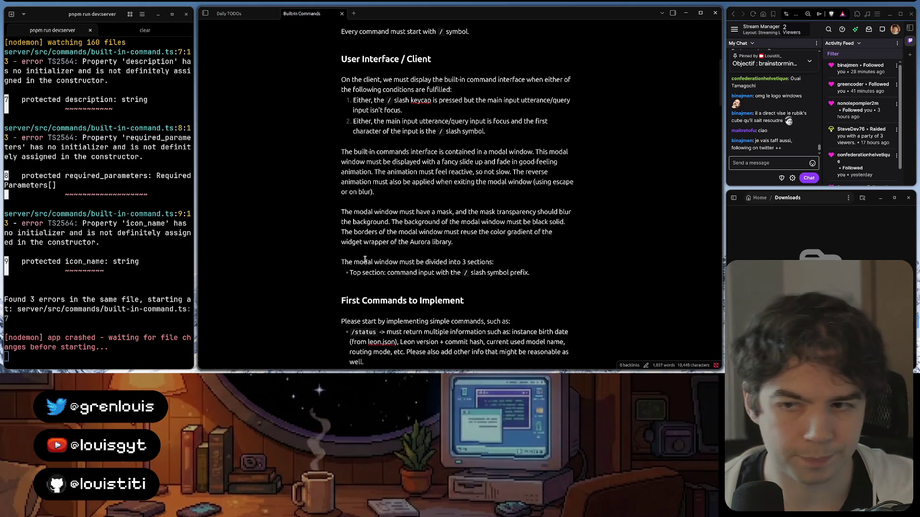
key("Return")
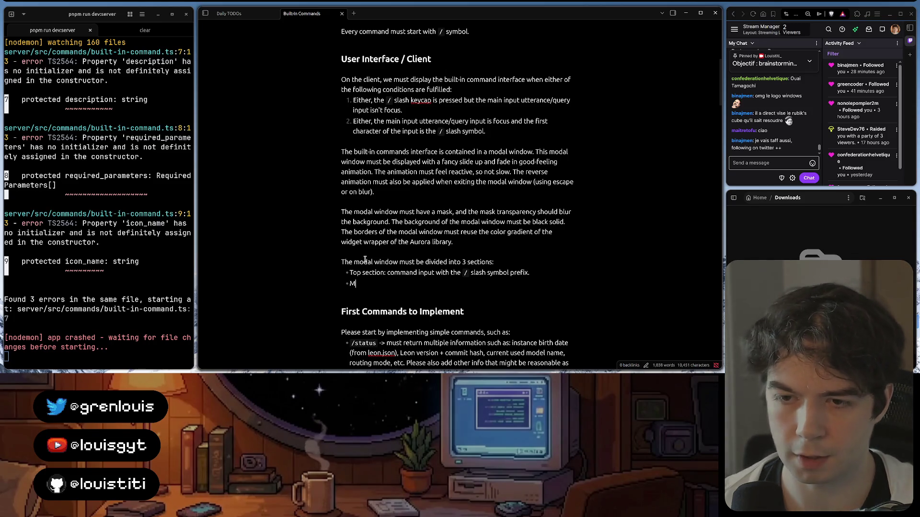
type("Middle section")
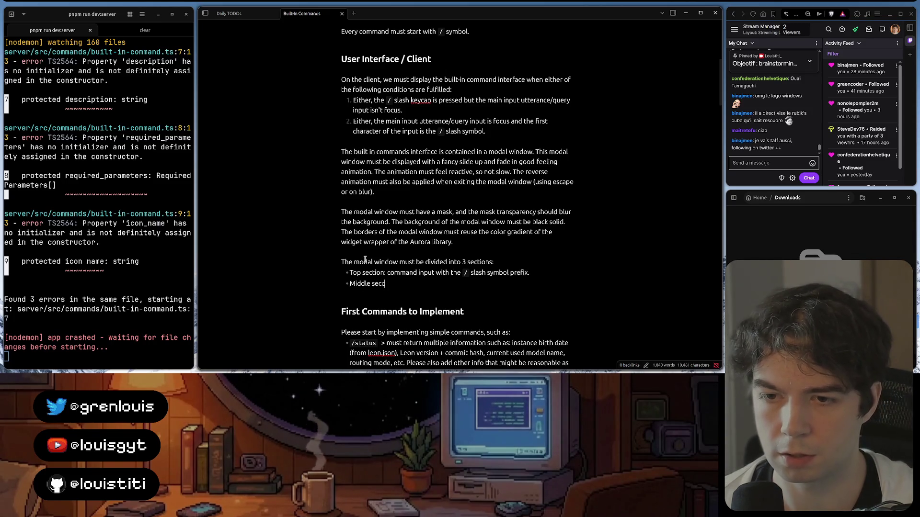
type(": ")
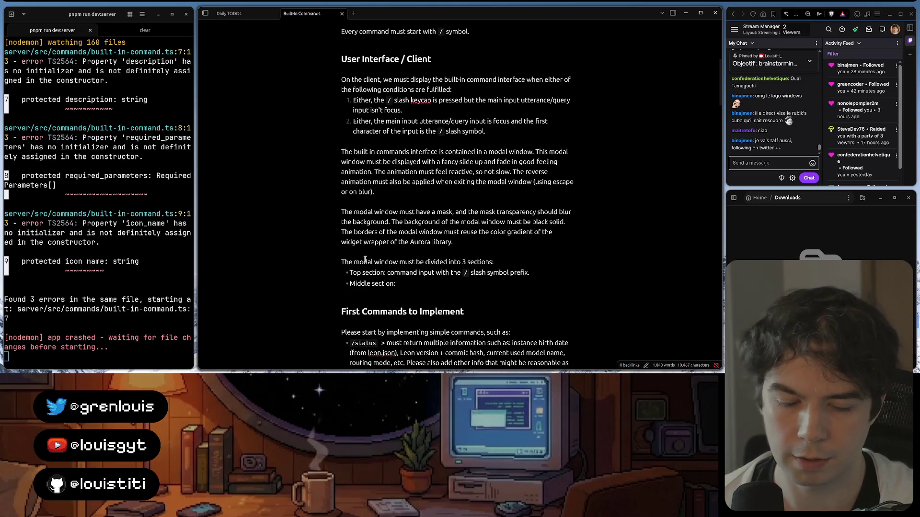
type("the auto-")
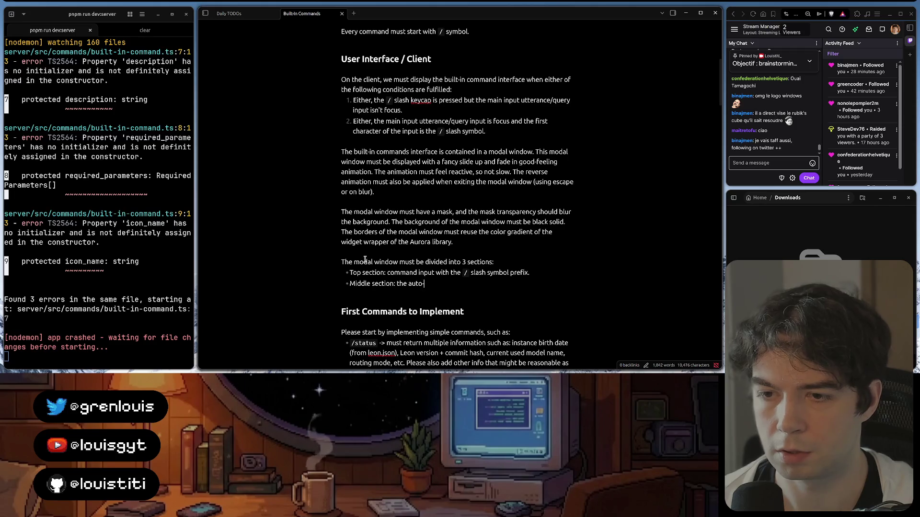
type("complete suggestio")
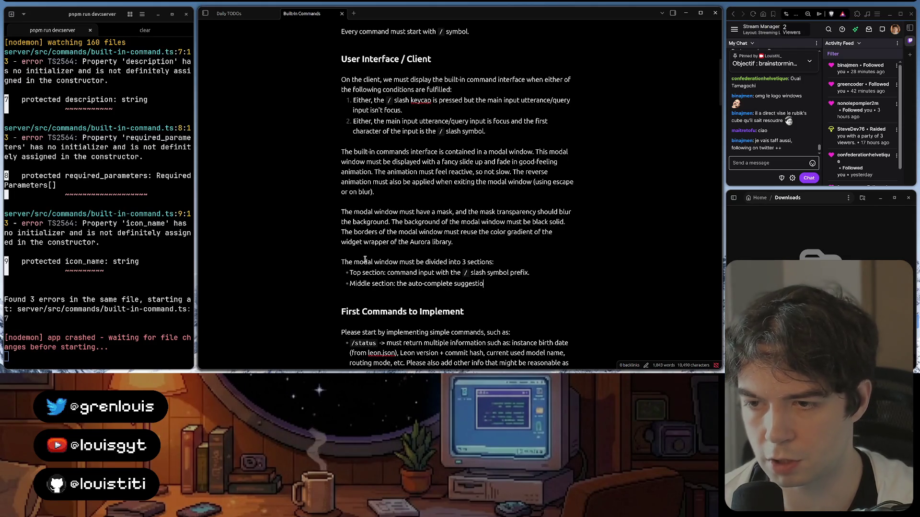
type("ns list")
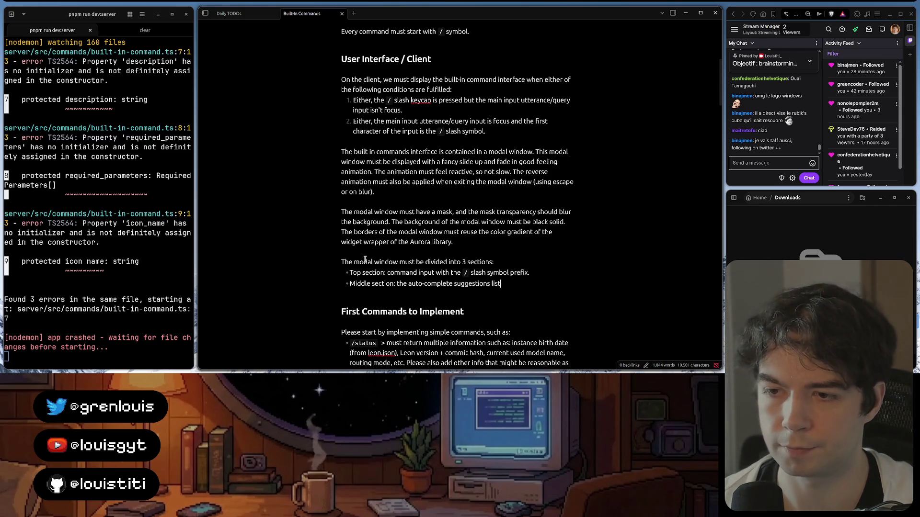
type(" when command ")
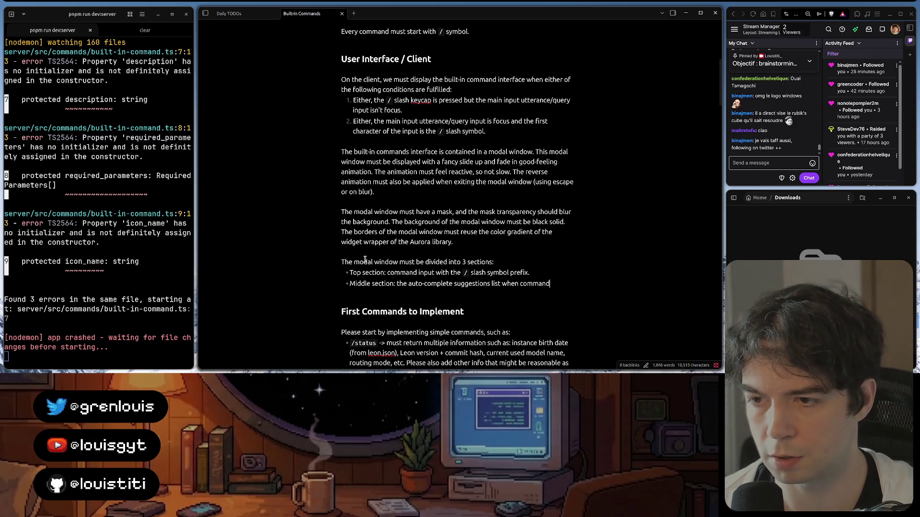
type("isn't s")
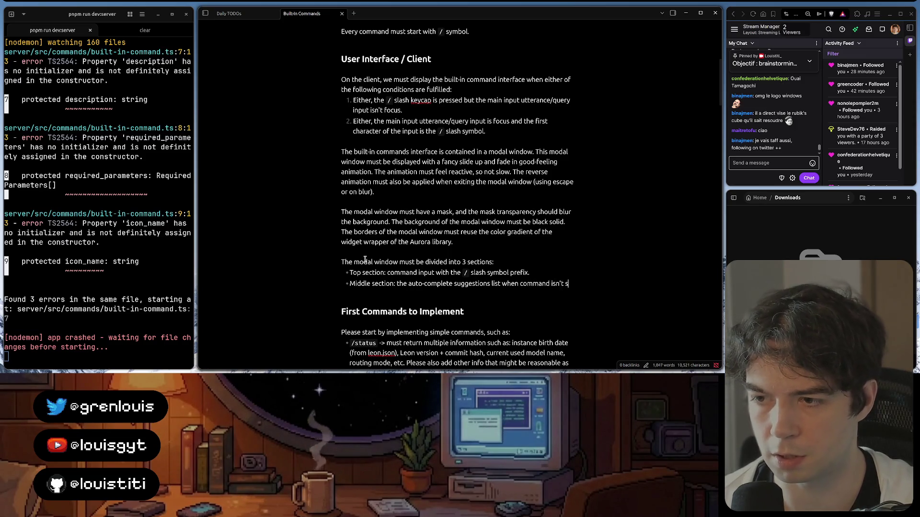
type("ubmitted yet. O")
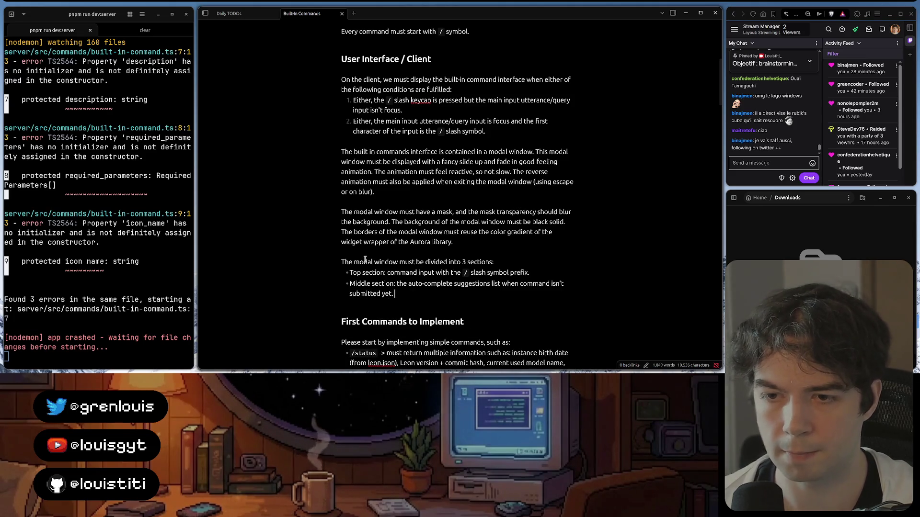
type("nce submitted,")
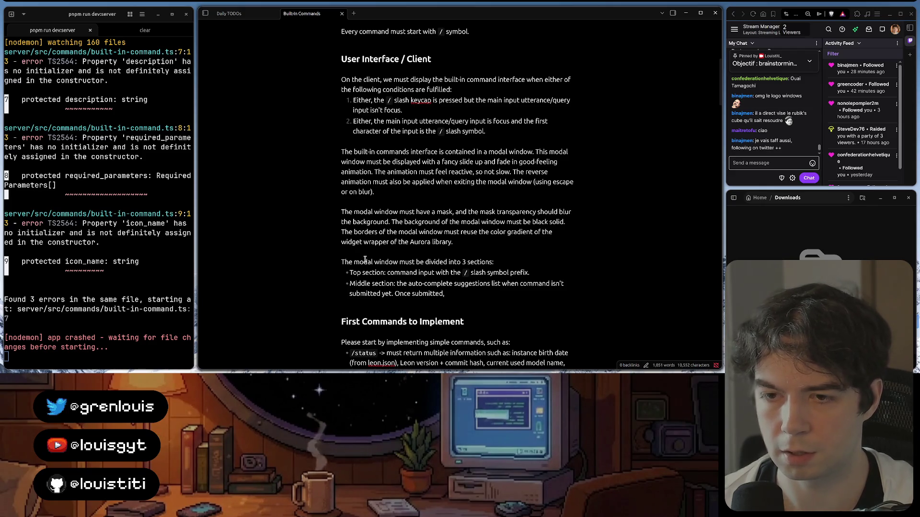
type(" the middl")
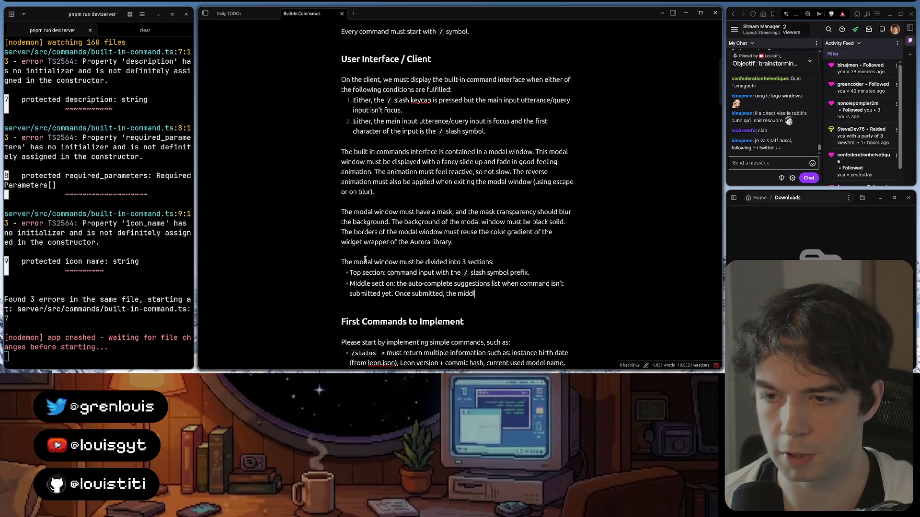
type("e section must inc")
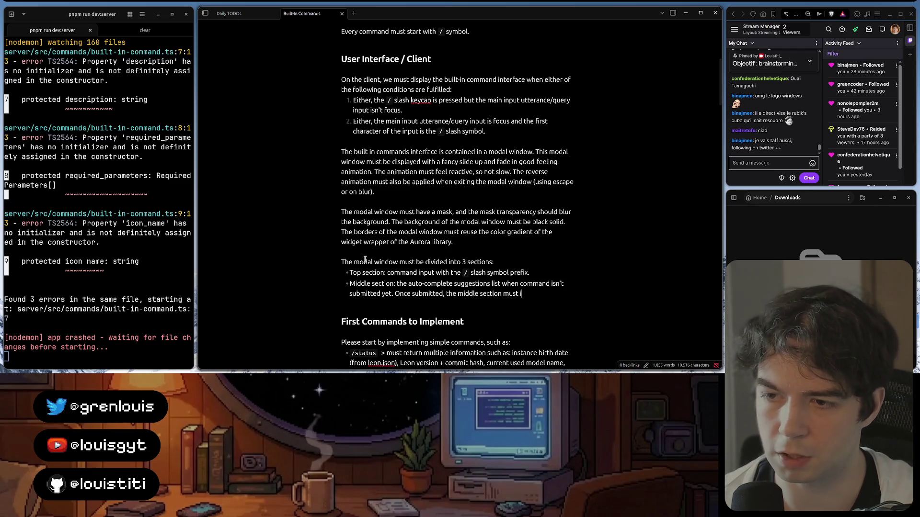
type("lude")
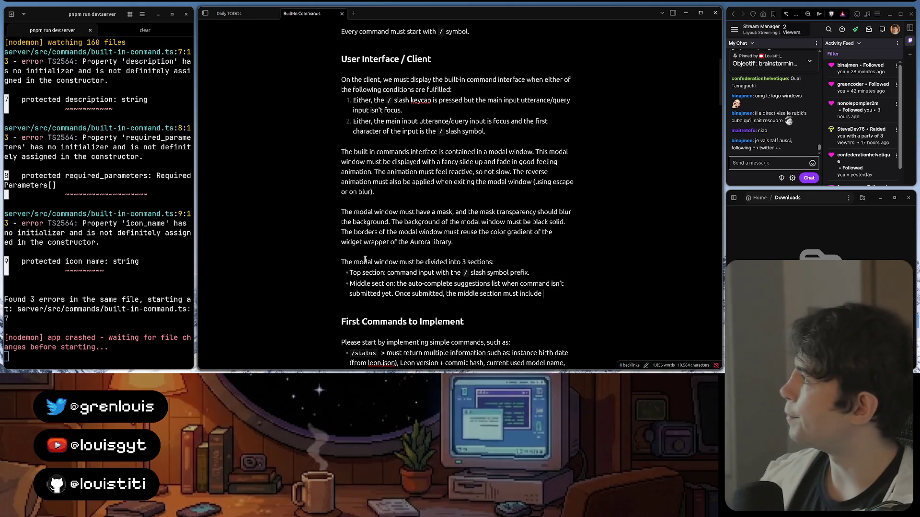
type(" the")
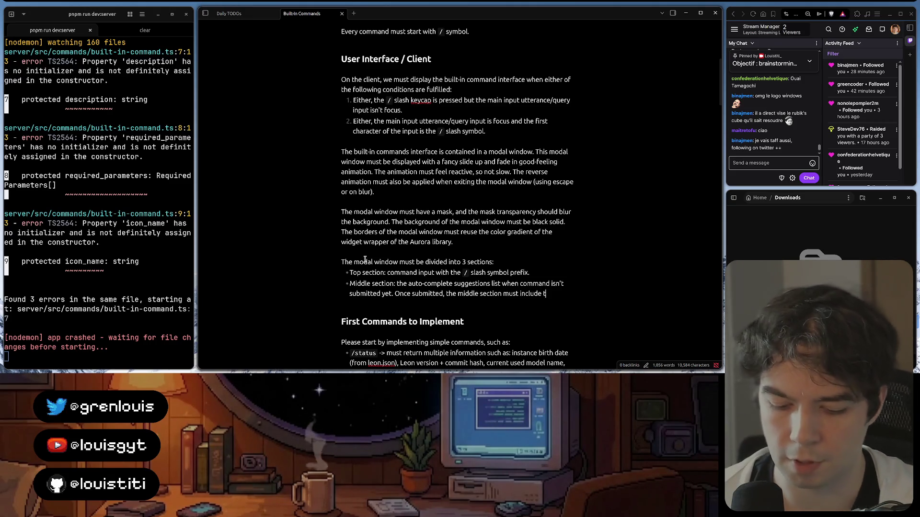
type(" result of th")
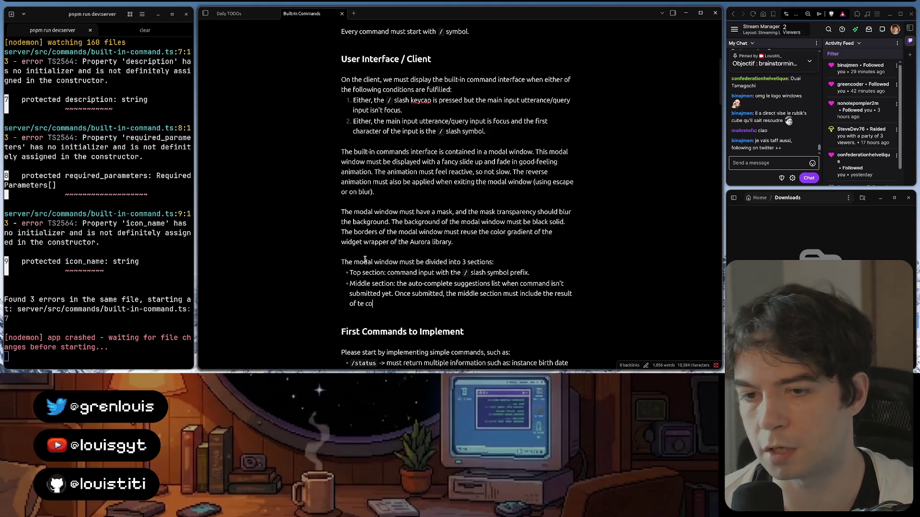
type("e command.")
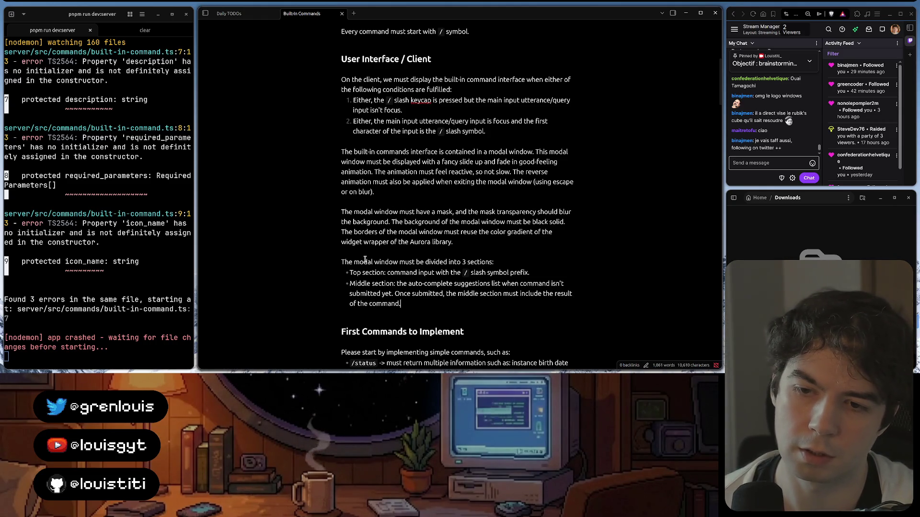
- Add the middle-section bullet on auto-complete suggestions and command results, then start 'Bottom section:'
key("Return")
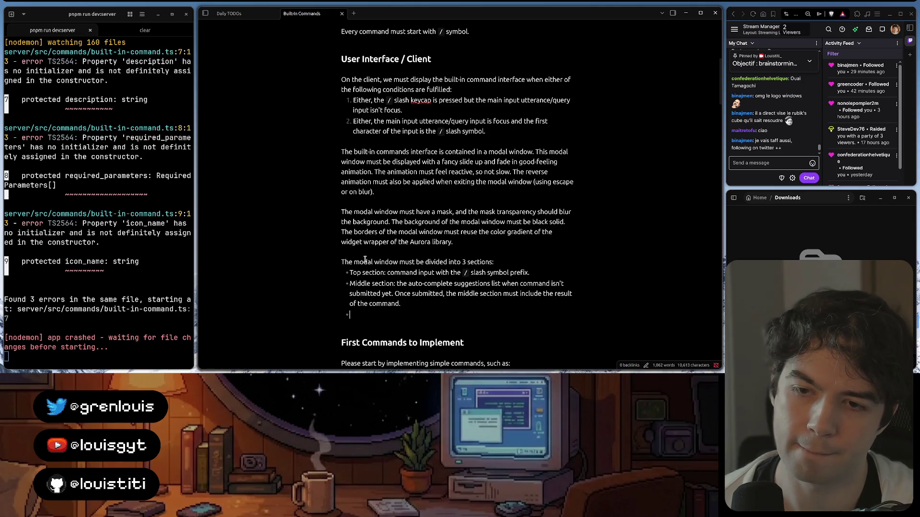
type("Bottom")
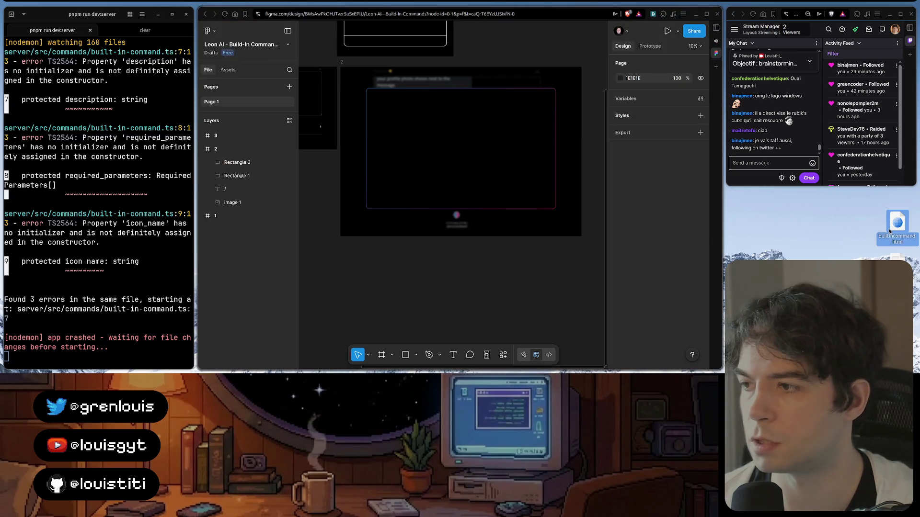
- Check the builtcommand.html mockup's command palette, close the Slash Command tab, and return to the note
double_click(891, 227)
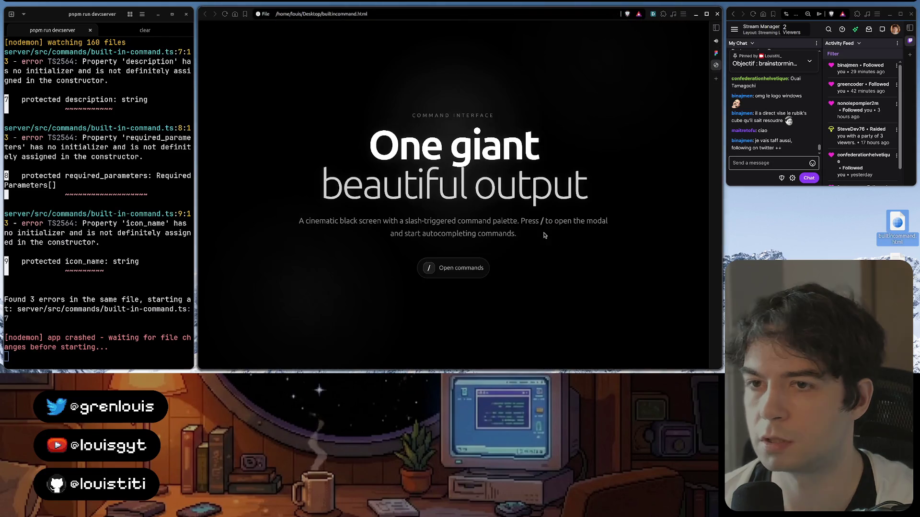
left_click(461, 268)
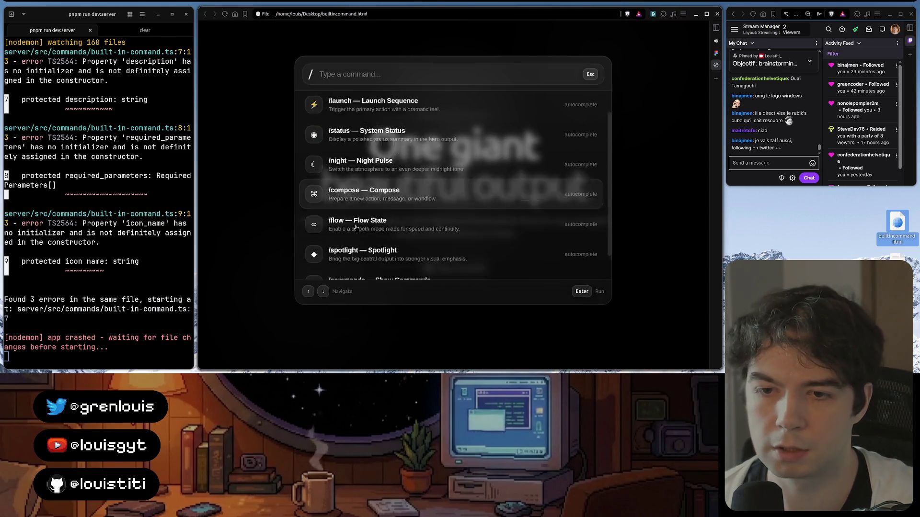
key("Down")
key("Down")
key("Down")
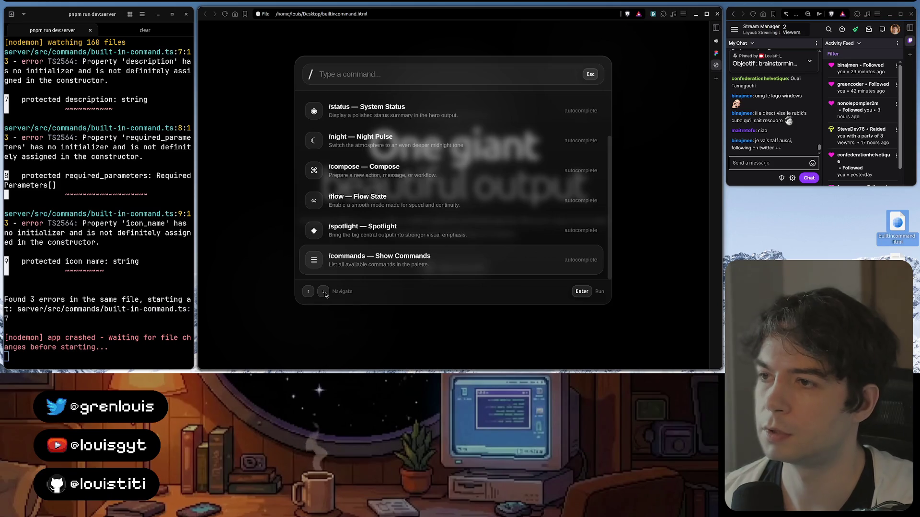
scroll(485, 182, "up", 1)
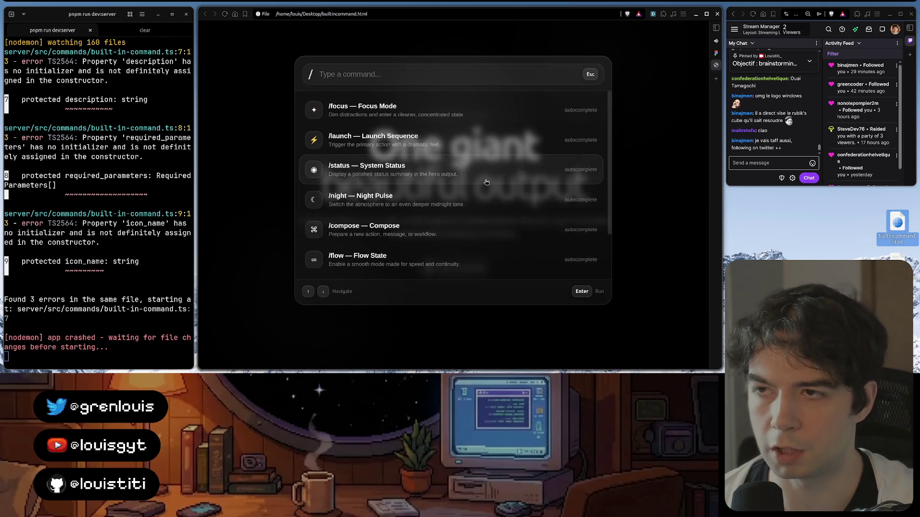
key("Escape")
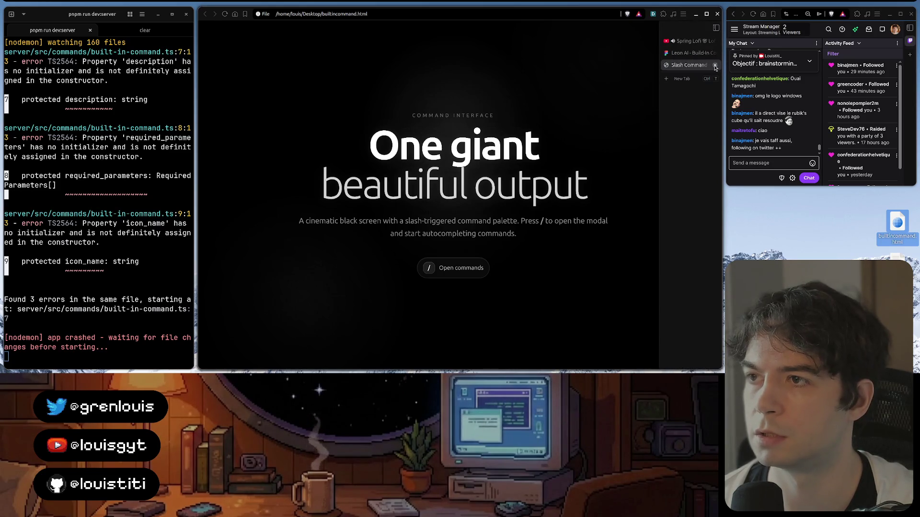
left_click(715, 66)
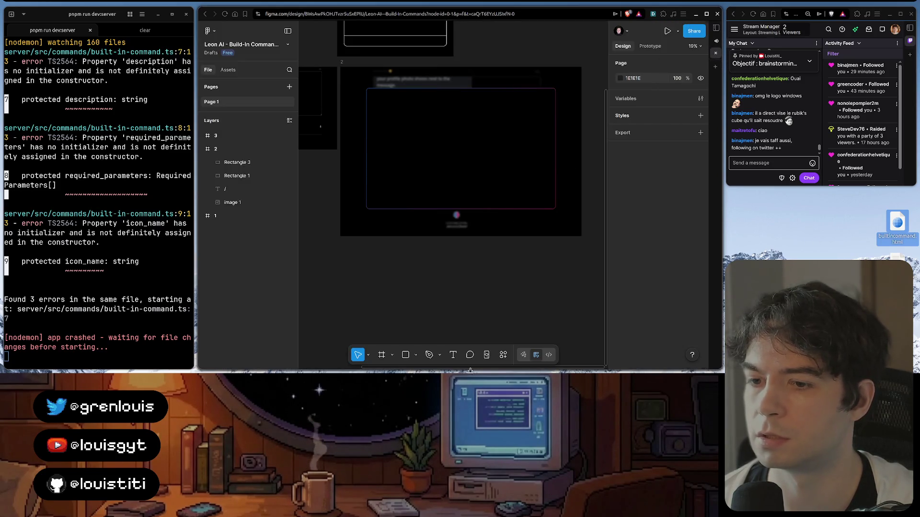
left_click(422, 359)
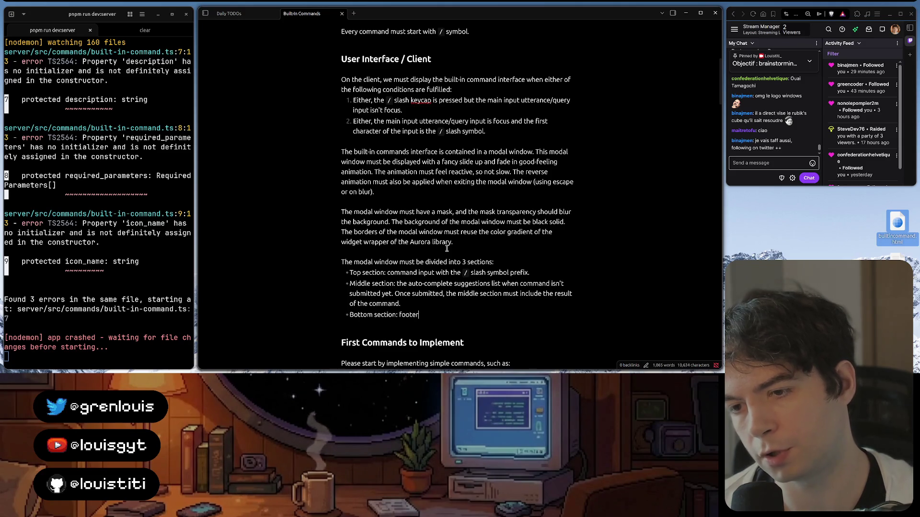
type("oter")
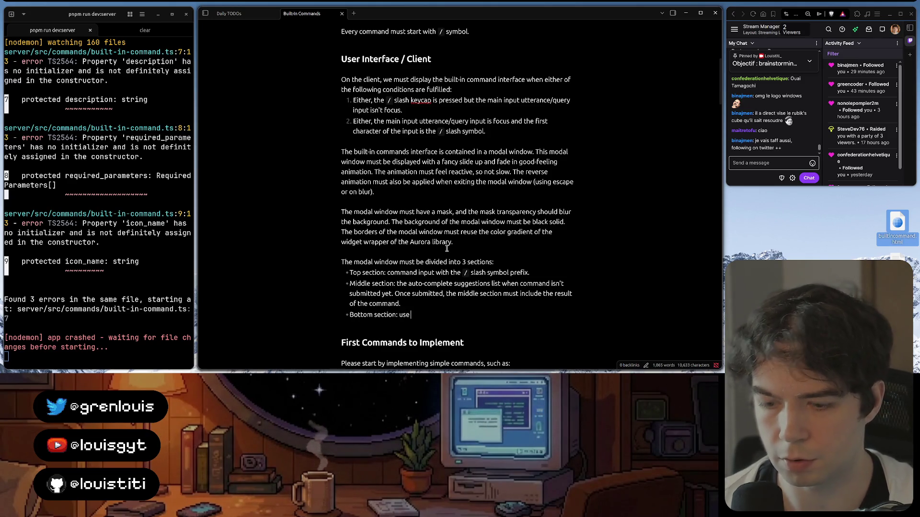
type("se `")
type("arro")
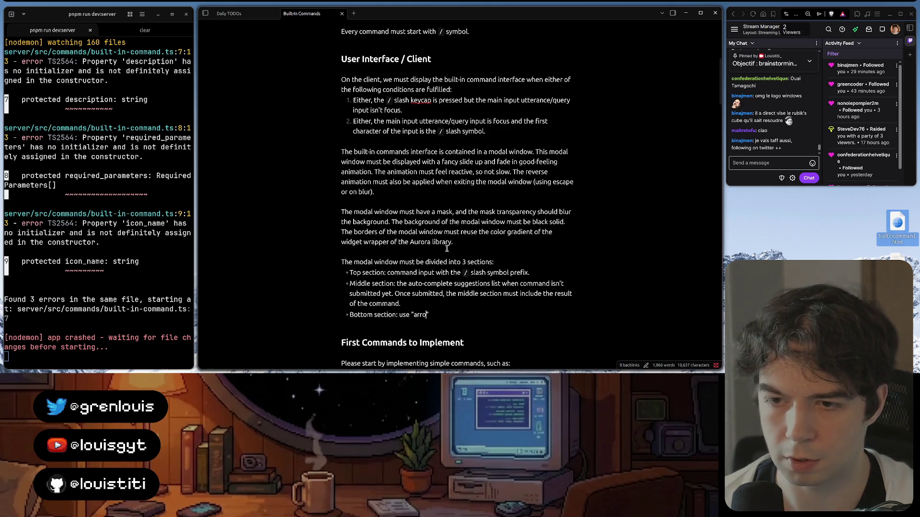
type("p` and ")
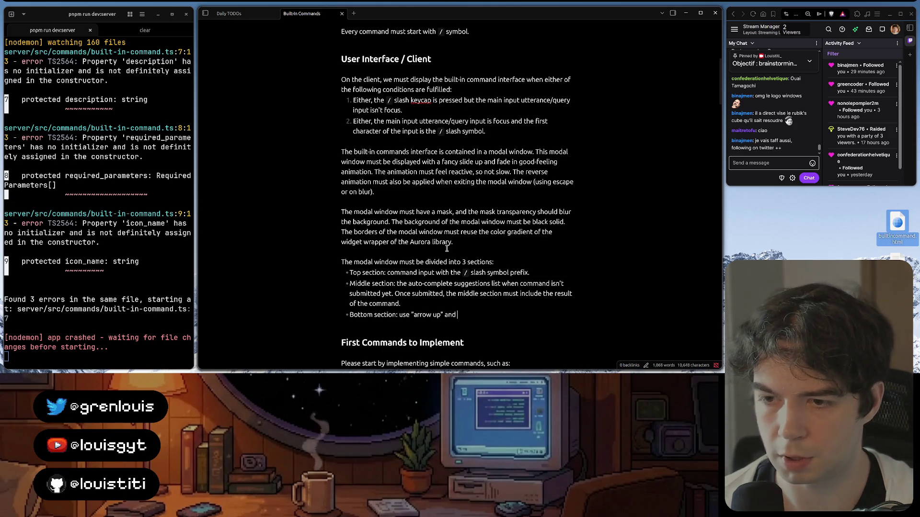
type("rrow down")
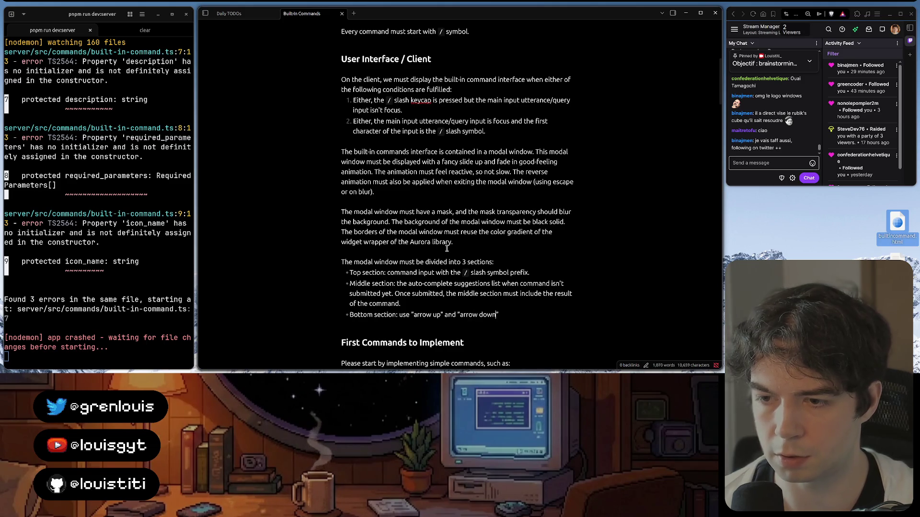
type("` to na")
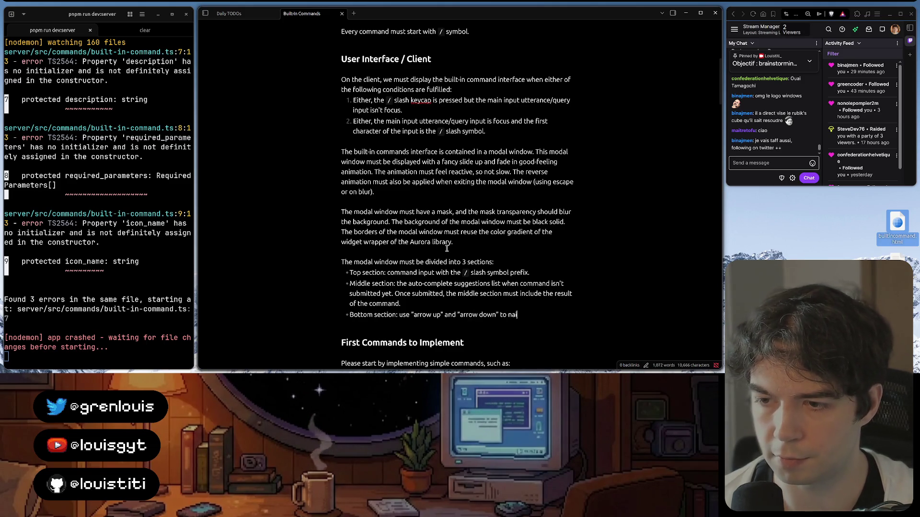
type("g")
- Finish the bullet: include tips such as "arrow up"/"arrow down" to navigate, "enter" to submit, fixing typos
key("BackSpace")
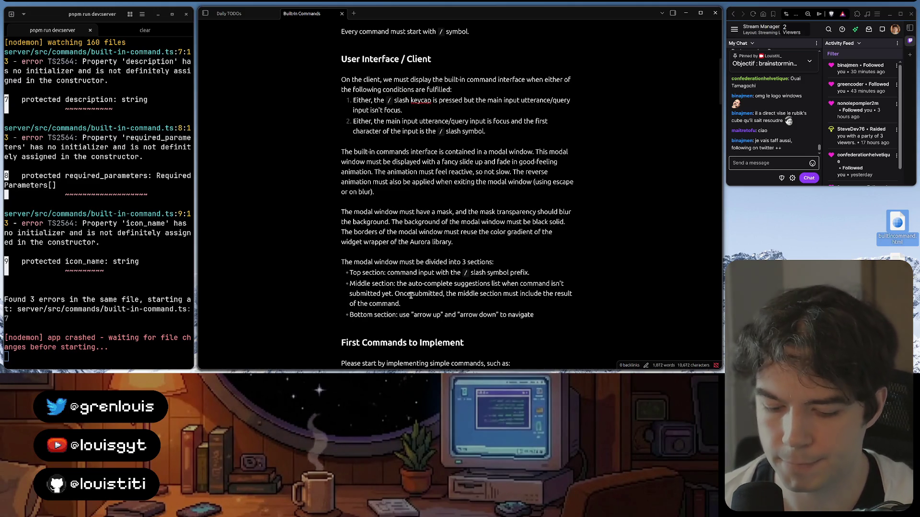
type("include")
key("BackSpace")
key("BackSpace")
key("BackSpace")
type("ude ")
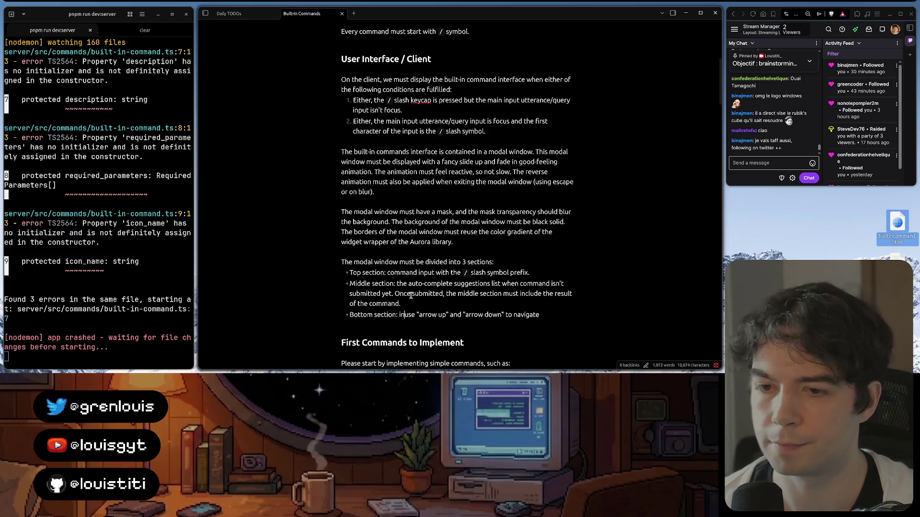
type("some ")
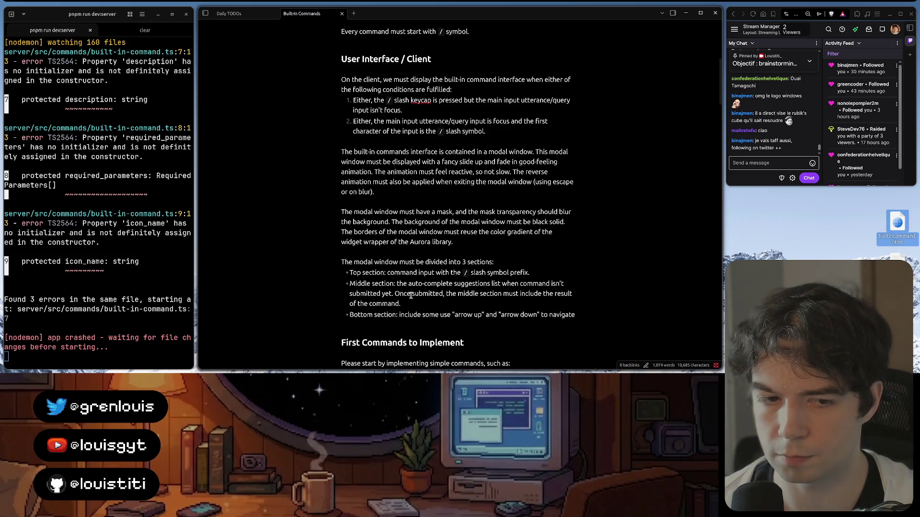
type("tips")
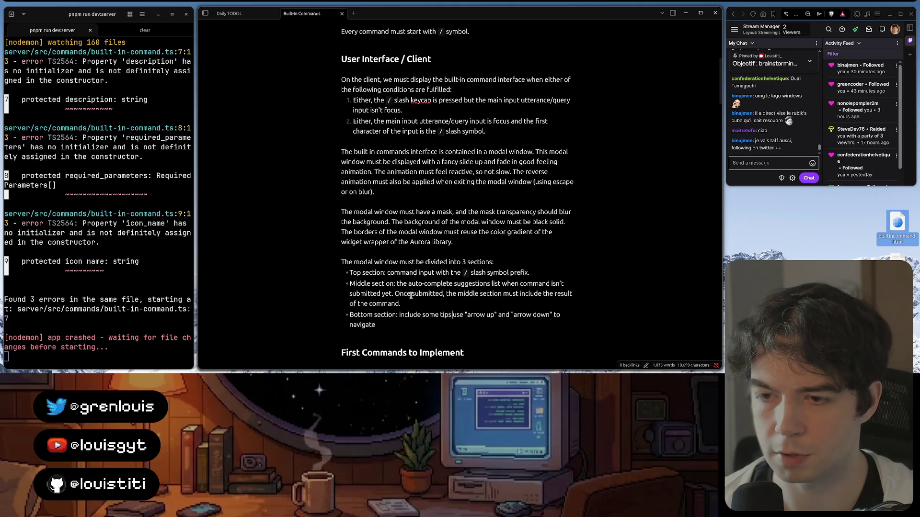
type(" such a")
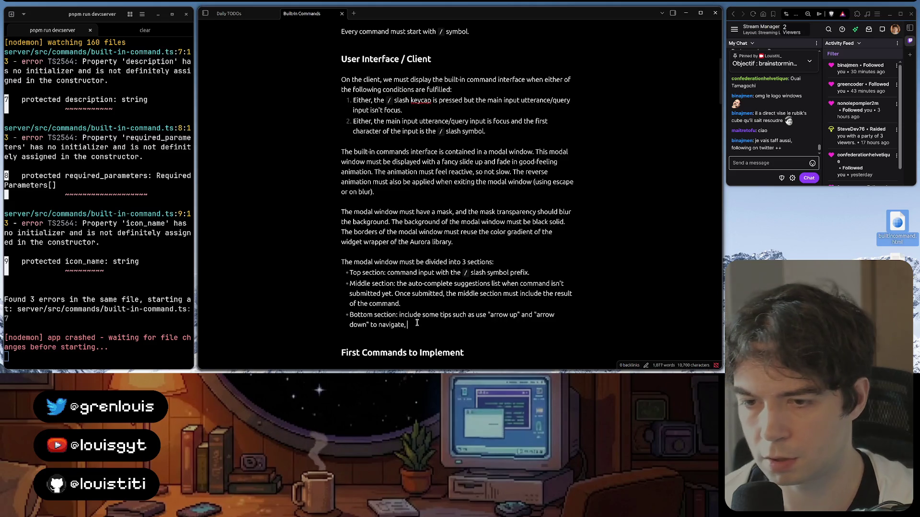
type(", \"enter\" to submit")
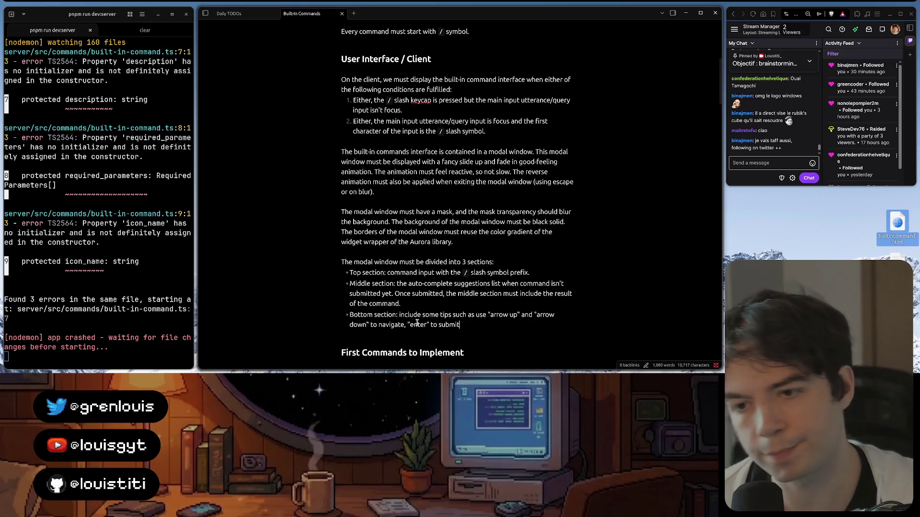
type(".")
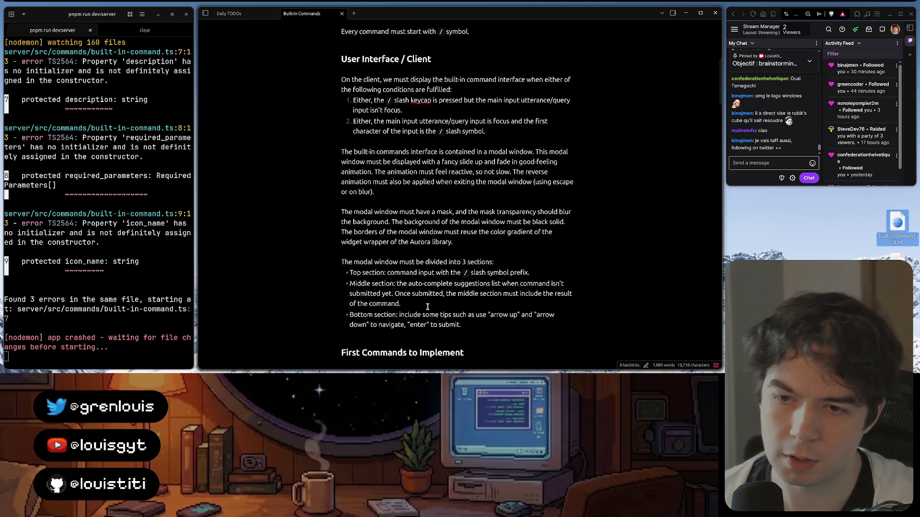
left_click(430, 304)
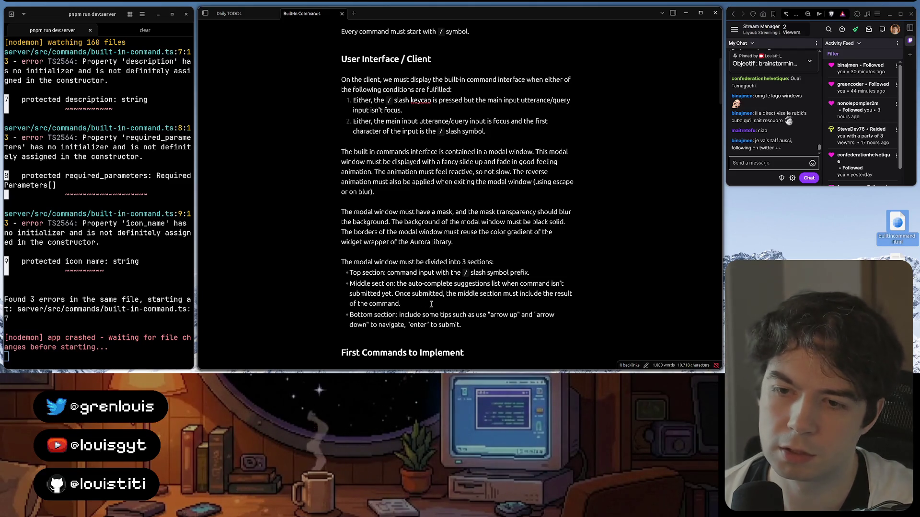
scroll(431, 304, "up", 3)
scroll(431, 304, "up", 2)
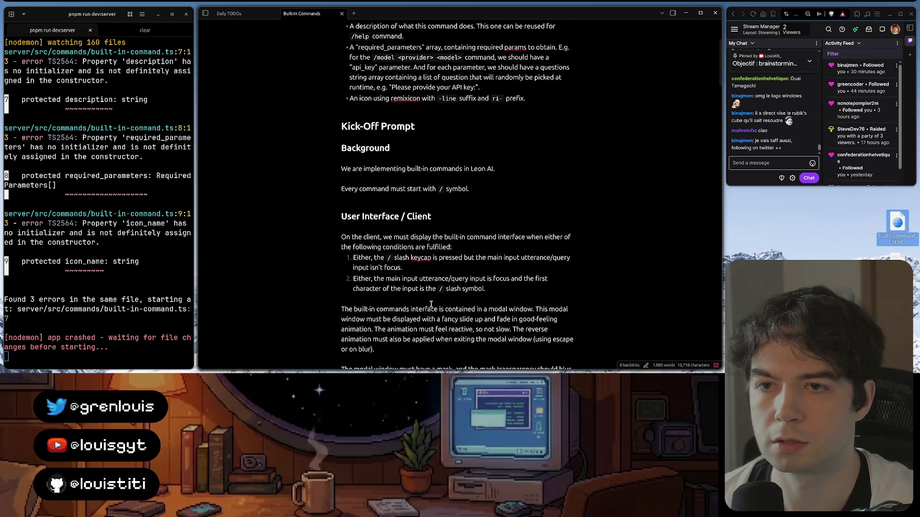
scroll(430, 304, "up", 1)
scroll(446, 141, "down", 3)
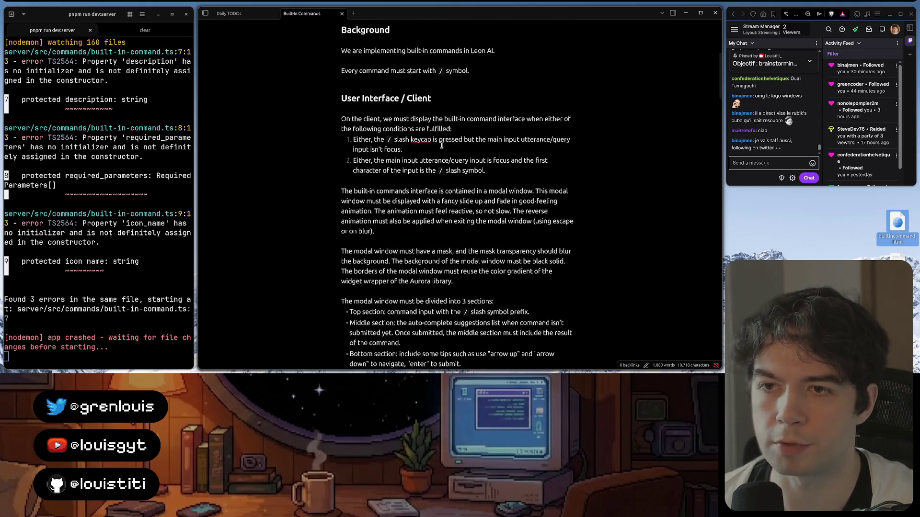
scroll(444, 142, "down", 5)
scroll(440, 144, "down", 1)
scroll(441, 145, "down", 1)
scroll(422, 164, "up", 2)
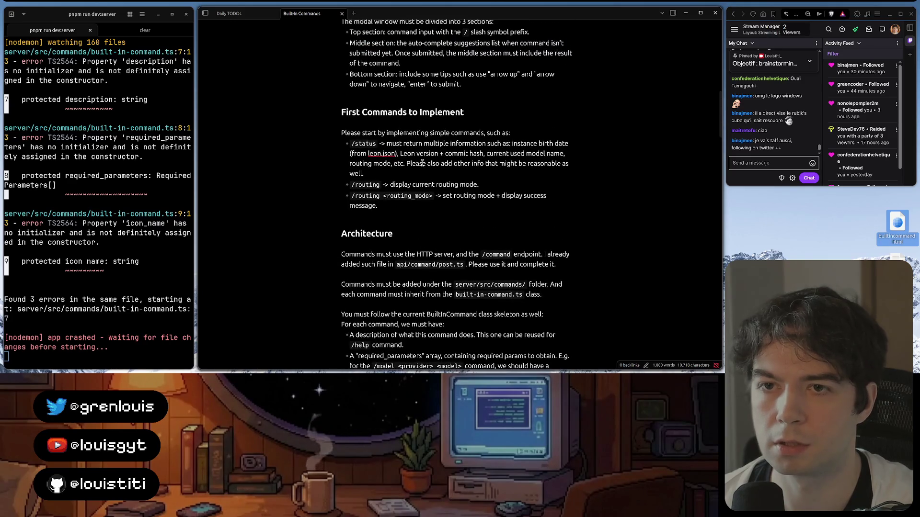
- Add a bullet: `/help` -> dynamically display supported commands with their usage
key("Return")
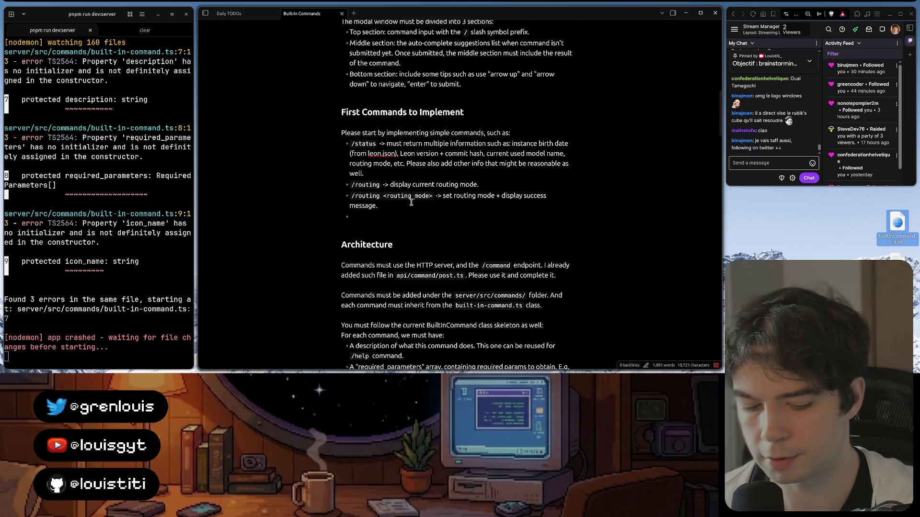
type("`/help`")
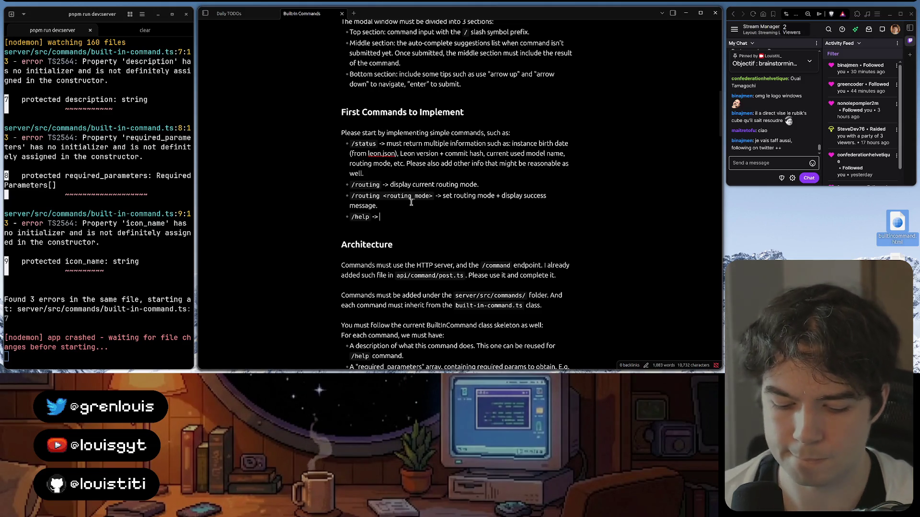
type("display")
key("ctrl+BackSpace")
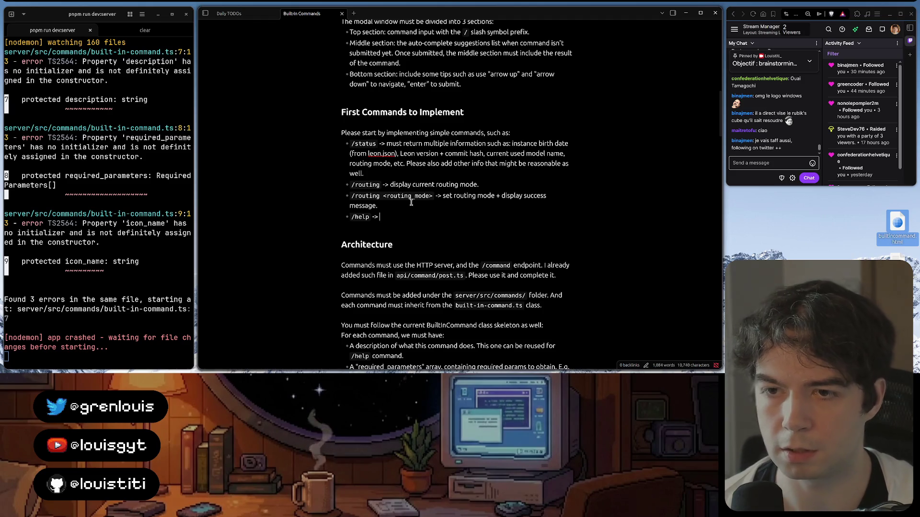
type("dynamically displa")
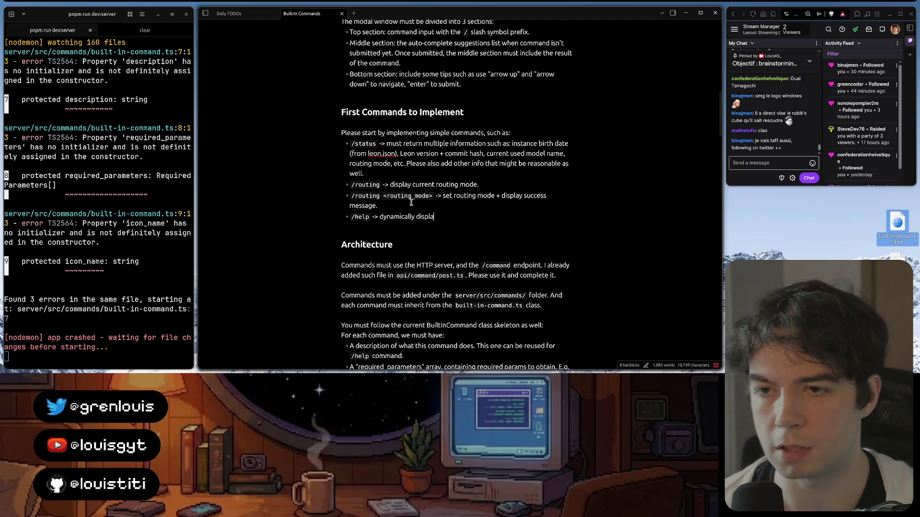
type("y supported co")
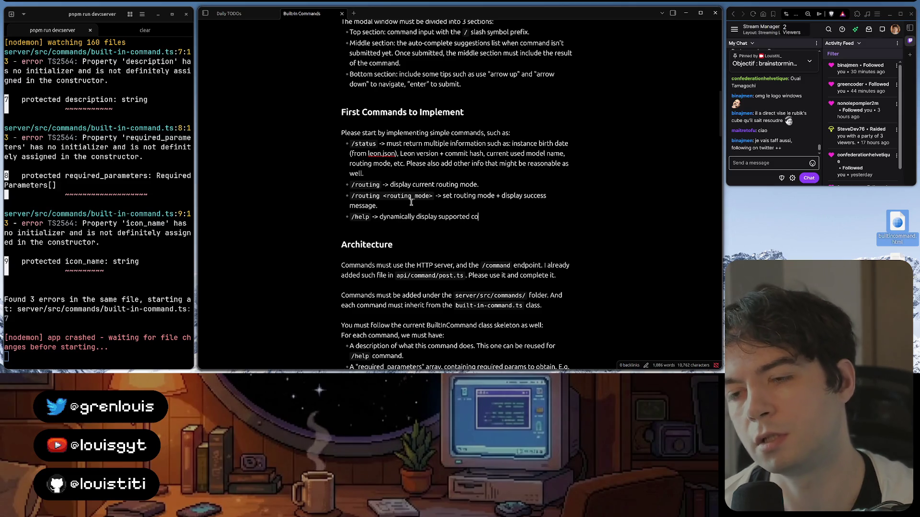
type("mmands")
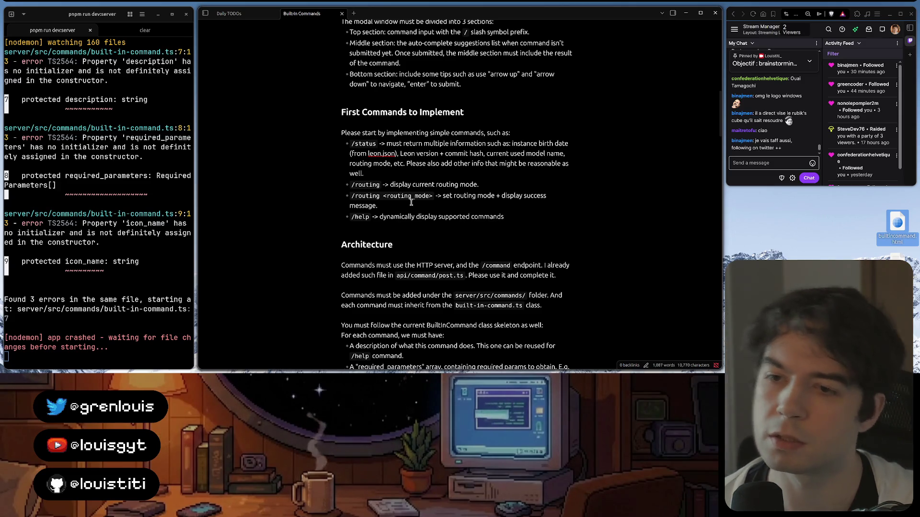
type(" wi")
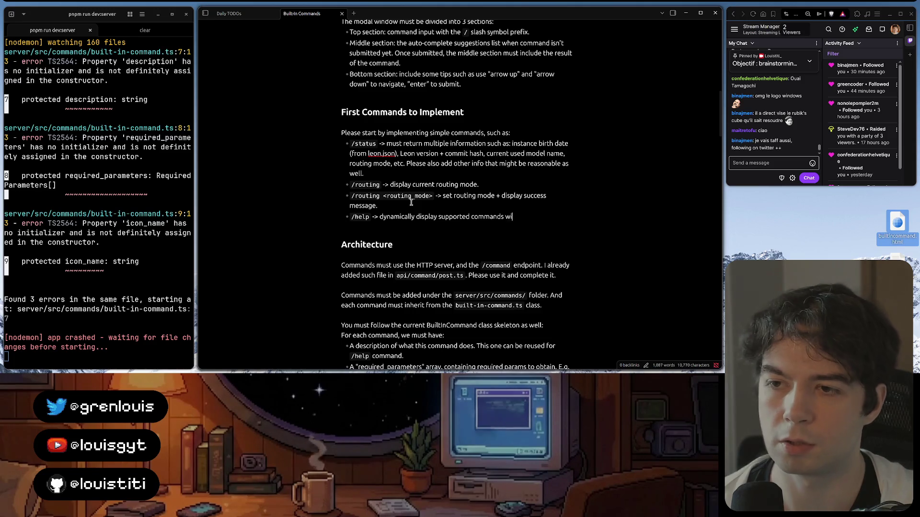
type("th their usage.")
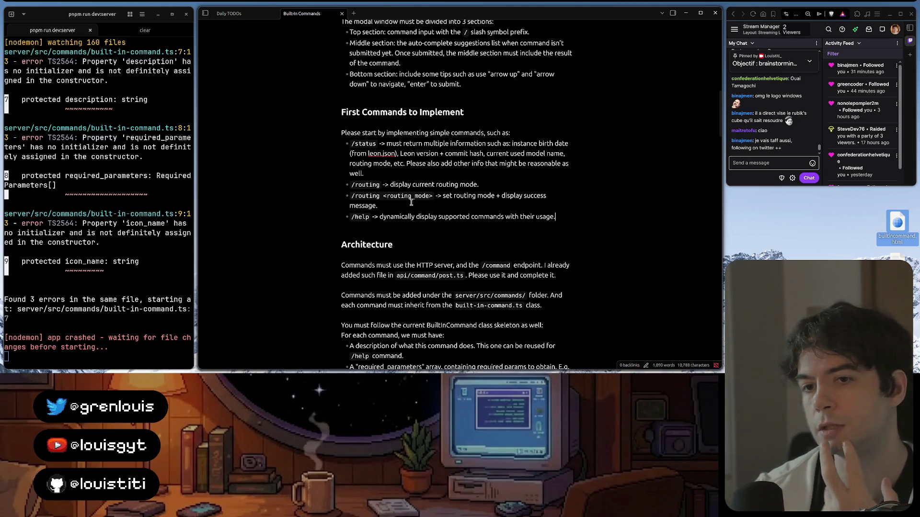
scroll(411, 203, "down", 5)
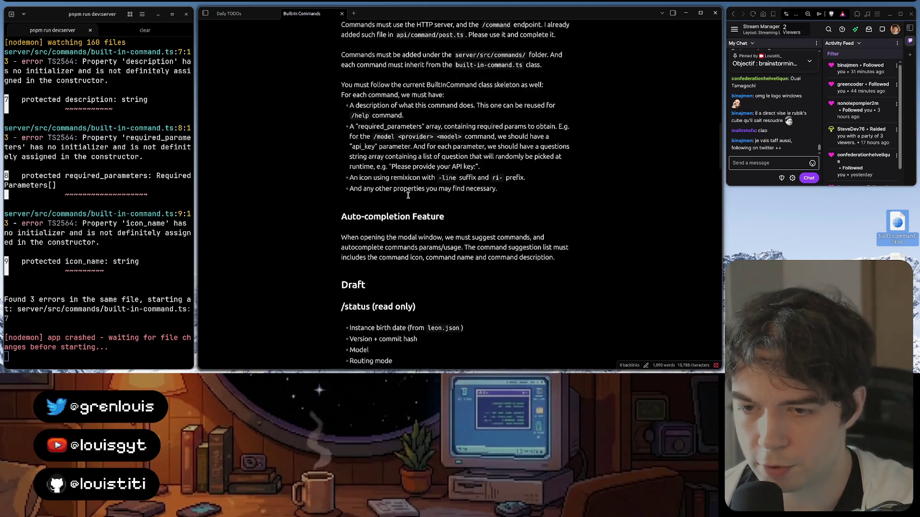
scroll(409, 198, "down", 5)
scroll(408, 193, "down", 5)
scroll(409, 194, "up", 5)
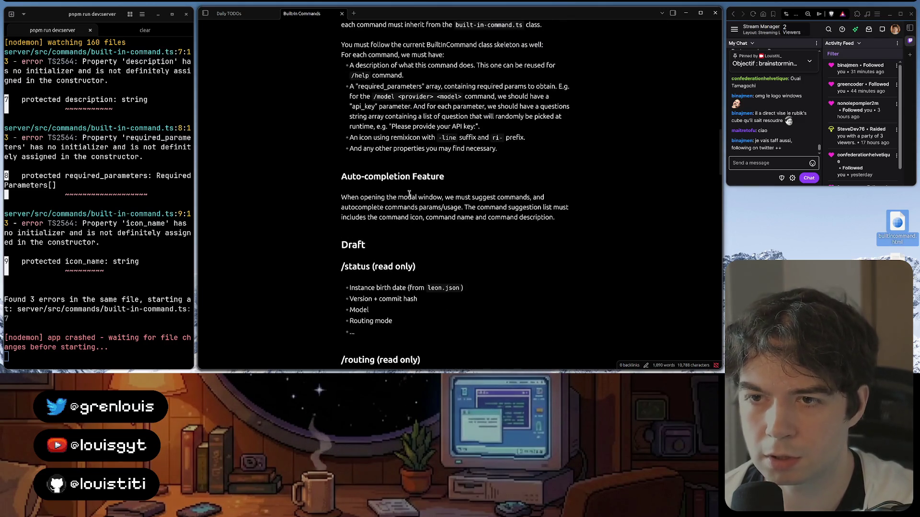
- Review the autocomplete wording and the bottom-section tip in the note
double_click(360, 206)
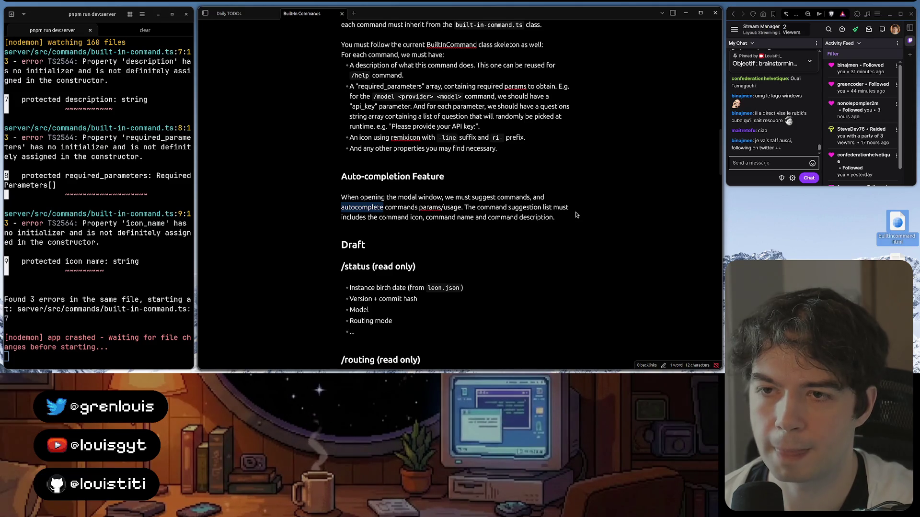
left_click(556, 215)
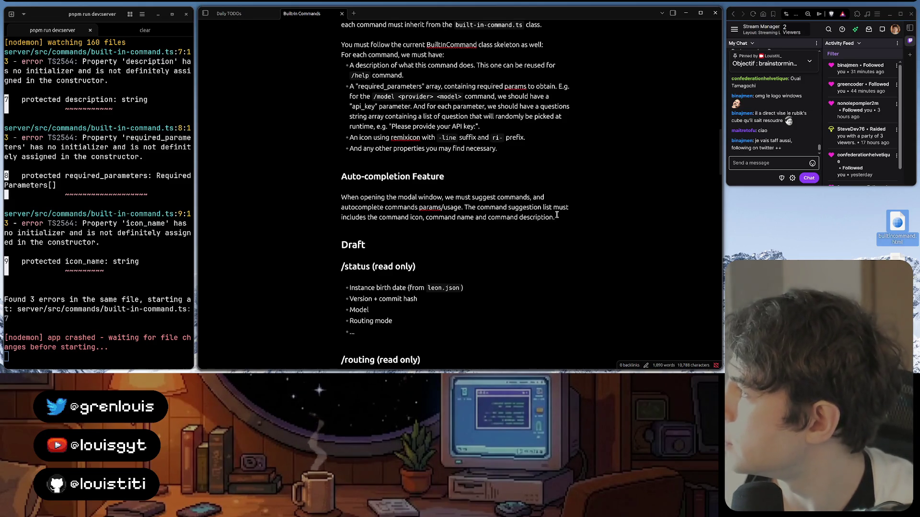
scroll(556, 215, "up", 1)
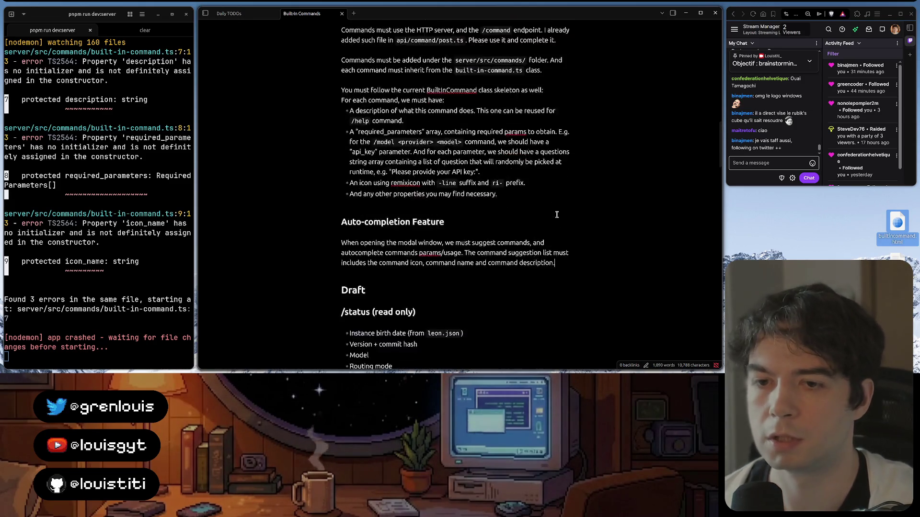
scroll(557, 215, "up", 5)
scroll(556, 214, "up", 5)
scroll(556, 214, "up", 4)
scroll(556, 215, "up", 1)
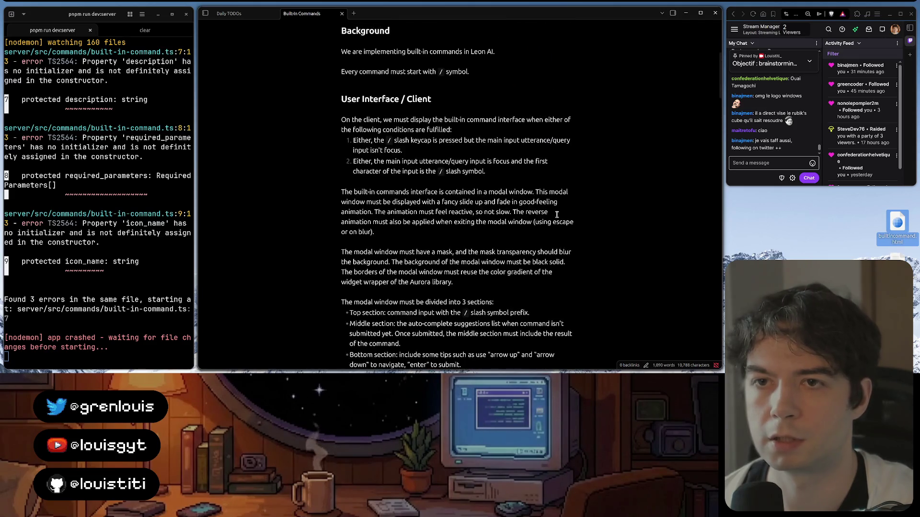
scroll(556, 214, "down", 1)
scroll(523, 211, "down", 1)
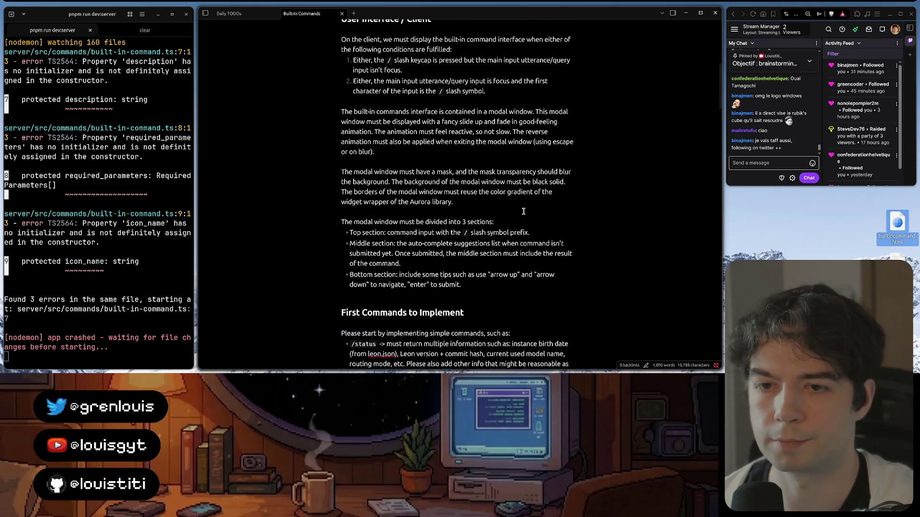
scroll(494, 245, "down", 1)
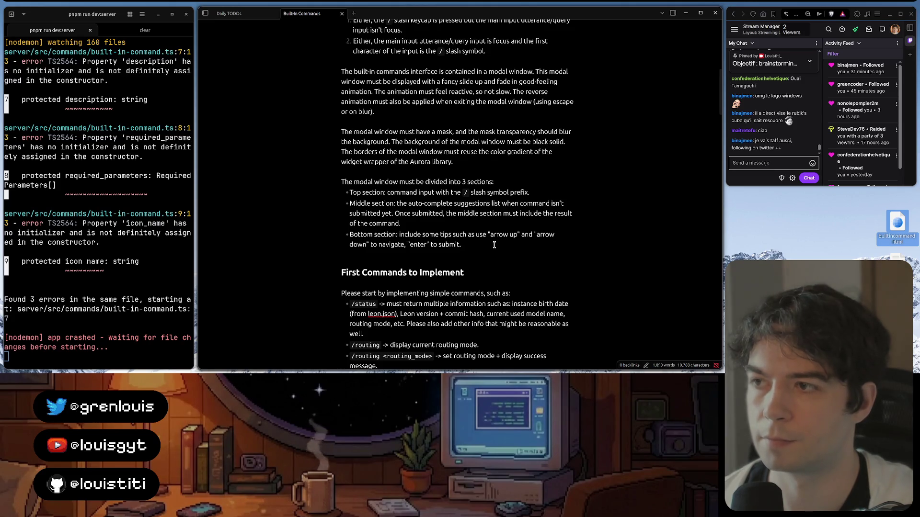
left_click(493, 245)
scroll(494, 245, "down", 1)
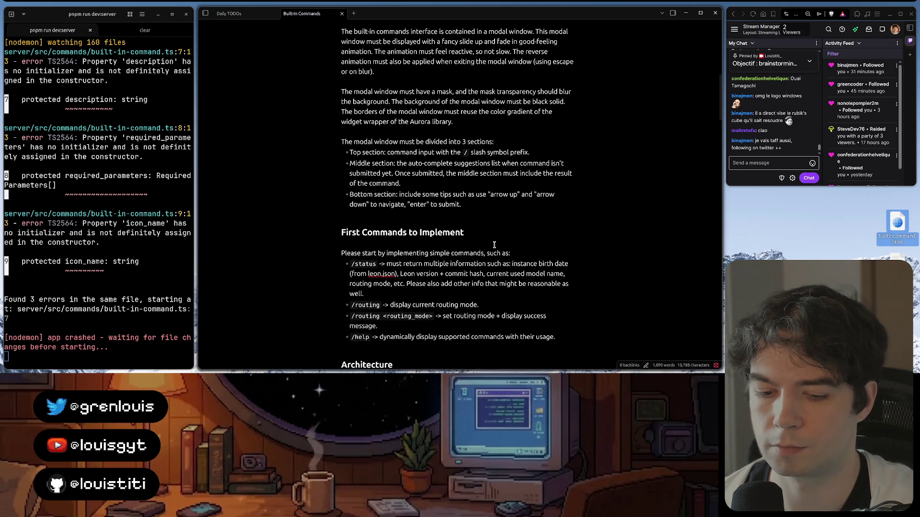
scroll(494, 245, "down", 1)
scroll(494, 246, "down", 1)
scroll(494, 245, "down", 1)
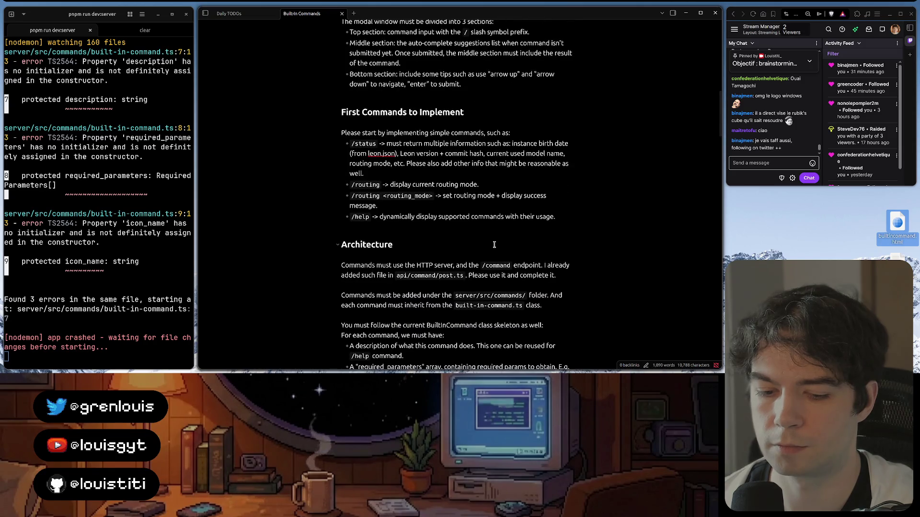
scroll(494, 245, "down", 1)
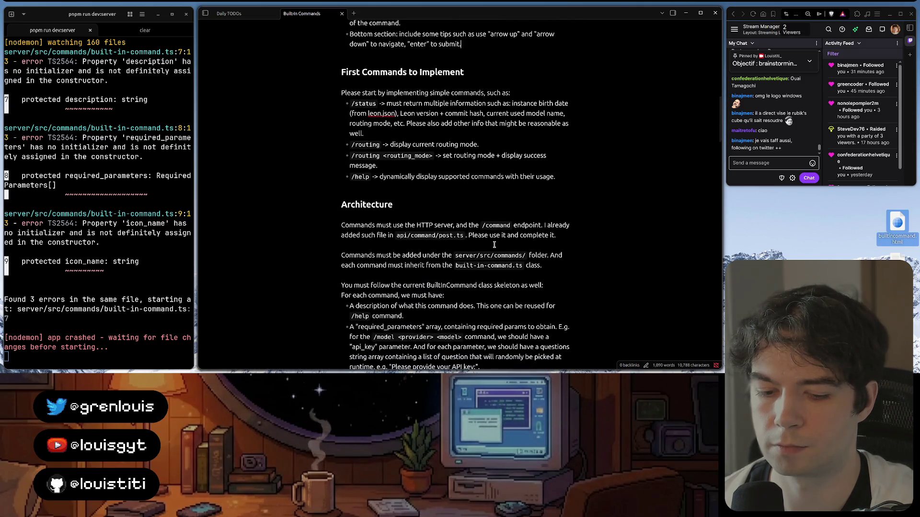
scroll(494, 245, "down", 1)
scroll(493, 246, "down", 2)
scroll(493, 245, "down", 1)
scroll(494, 245, "down", 2)
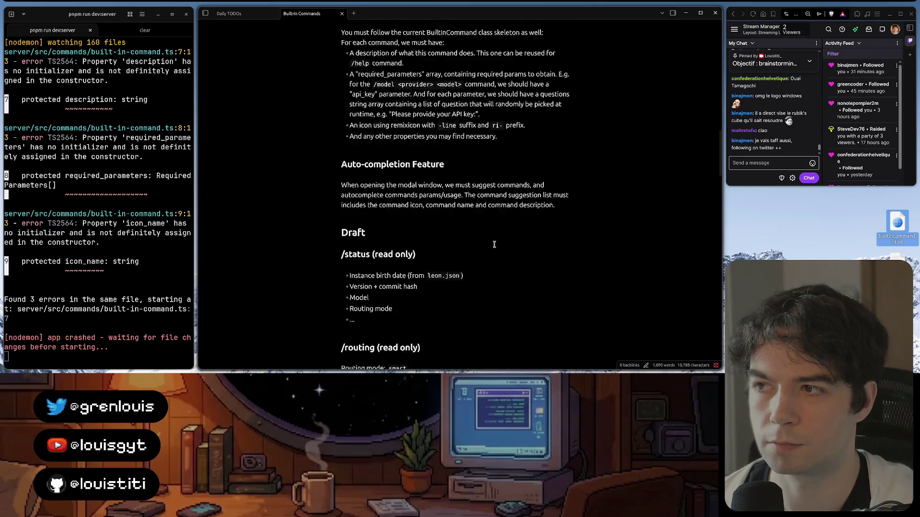
scroll(493, 246, "down", 2)
scroll(493, 245, "up", 4)
scroll(493, 246, "up", 1)
scroll(494, 245, "down", 4)
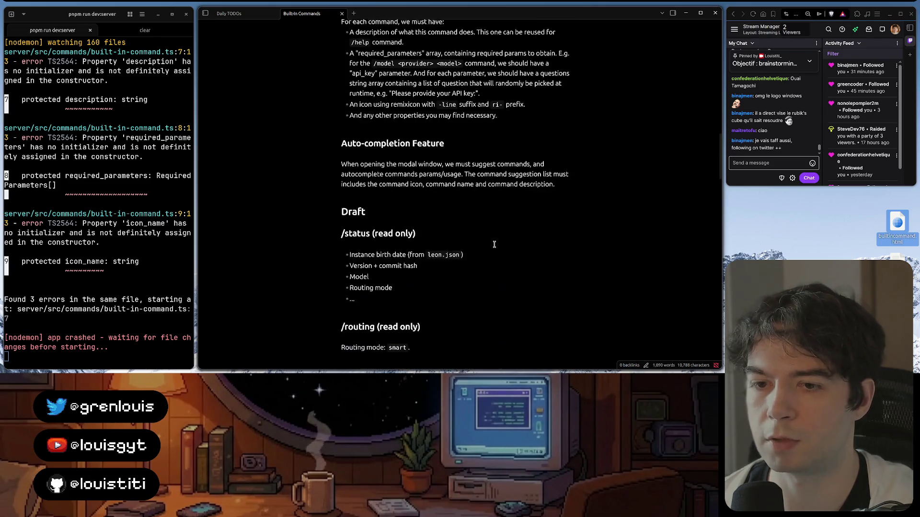
scroll(494, 245, "up", 1)
scroll(494, 245, "up", 3)
scroll(494, 245, "up", 1)
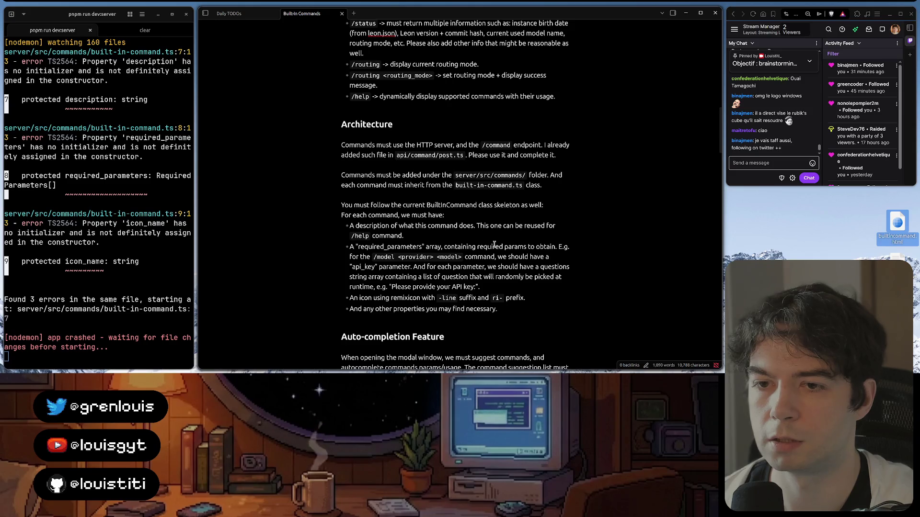
- Insert an empty line after the 'any other properties' Architecture bullet, above Auto-completion Feature
left_click(503, 246)
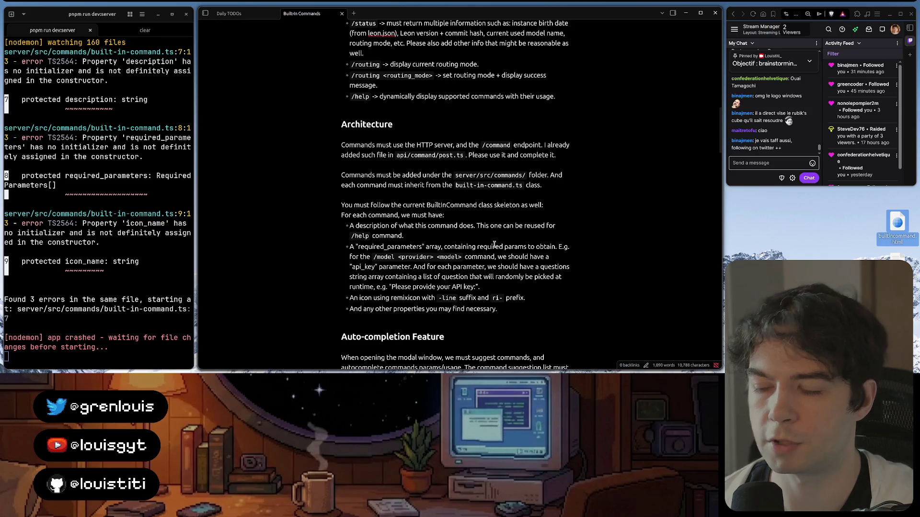
scroll(503, 277, "down", 1)
left_click(514, 267)
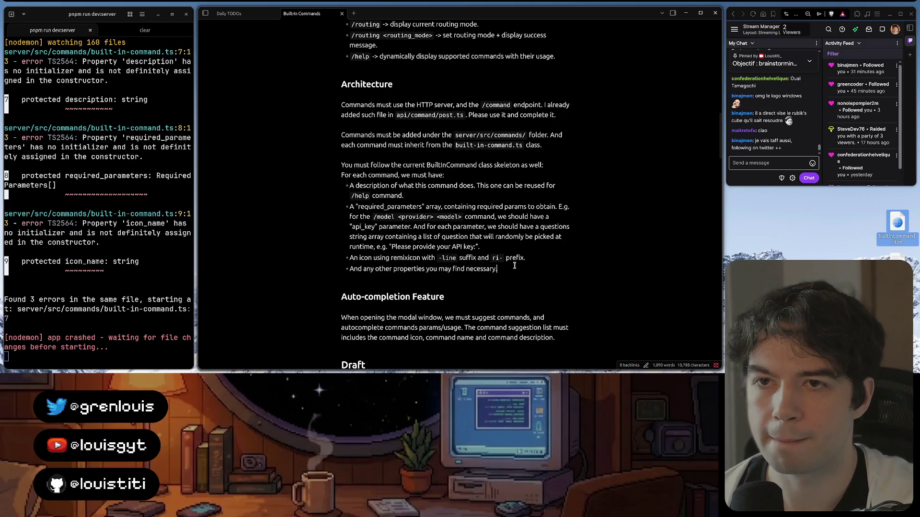
scroll(513, 265, "down", 1)
key("Return")
key("Return")
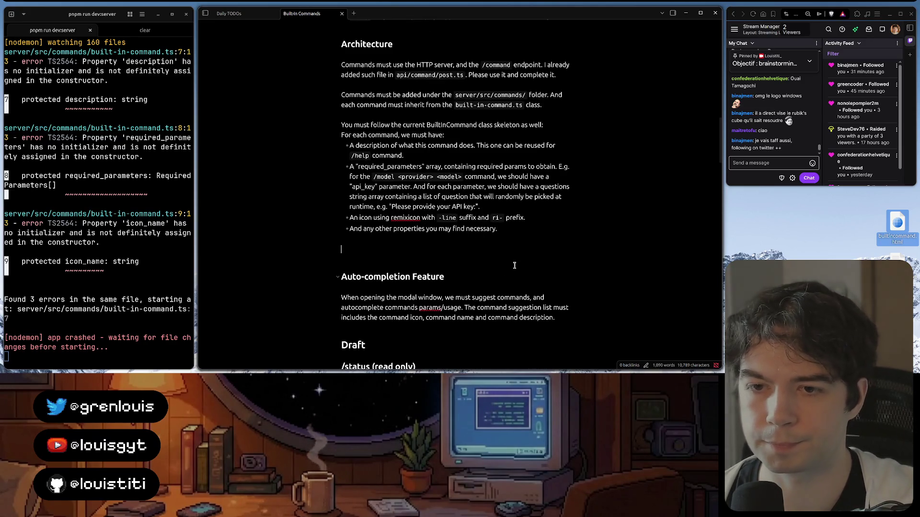
- Write 'Be aware, these first commands are very simple. In the next phase, we are gonna implement more complex commands...'
left_click(395, 43)
left_click(353, 247)
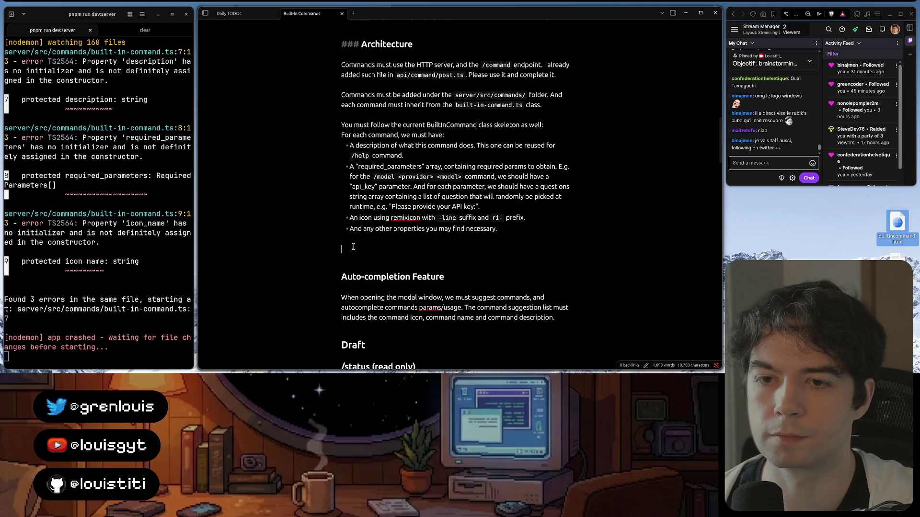
type("Be awa")
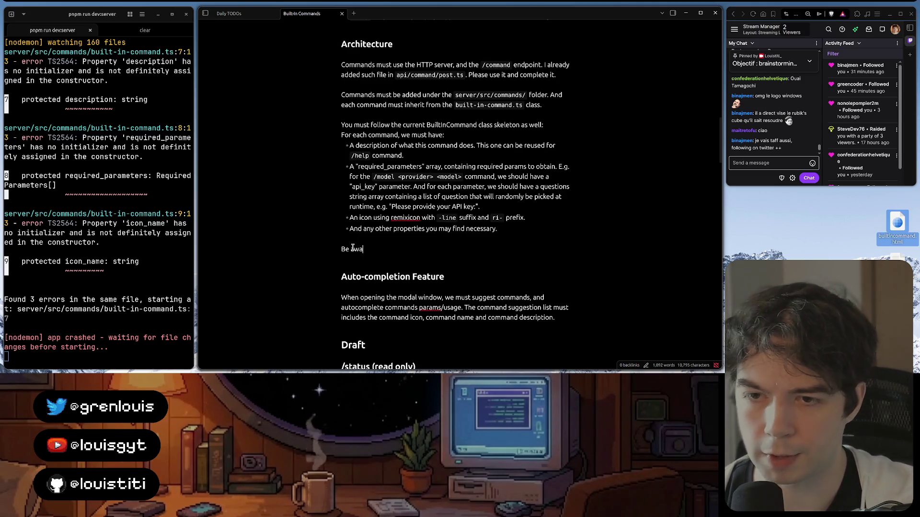
type("re, ")
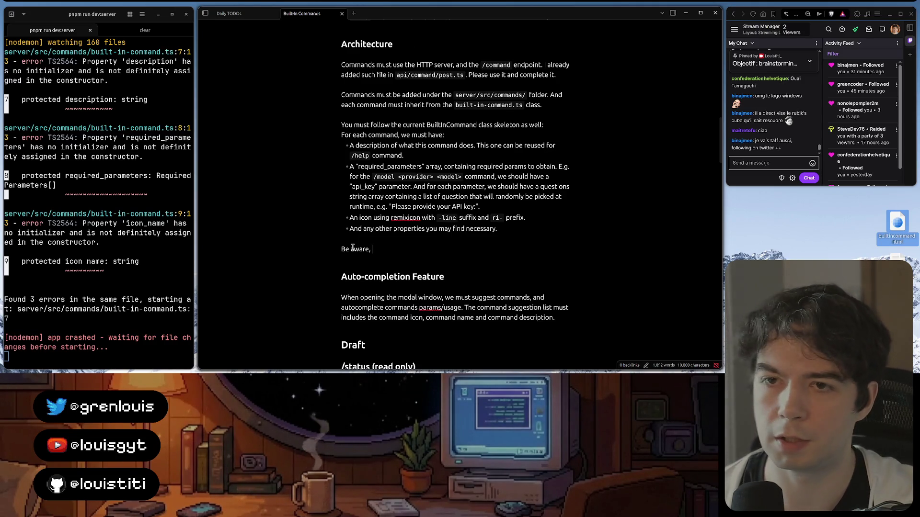
type("these are sio")
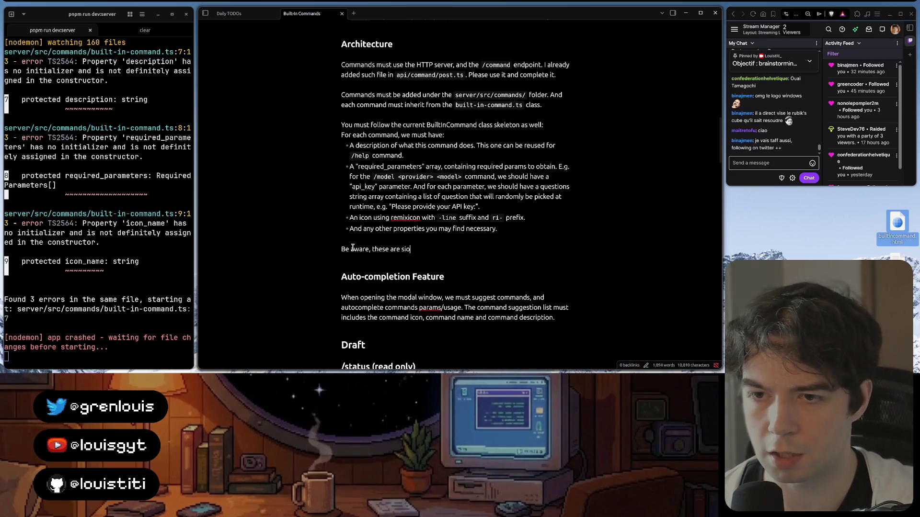
key("BackSpace")
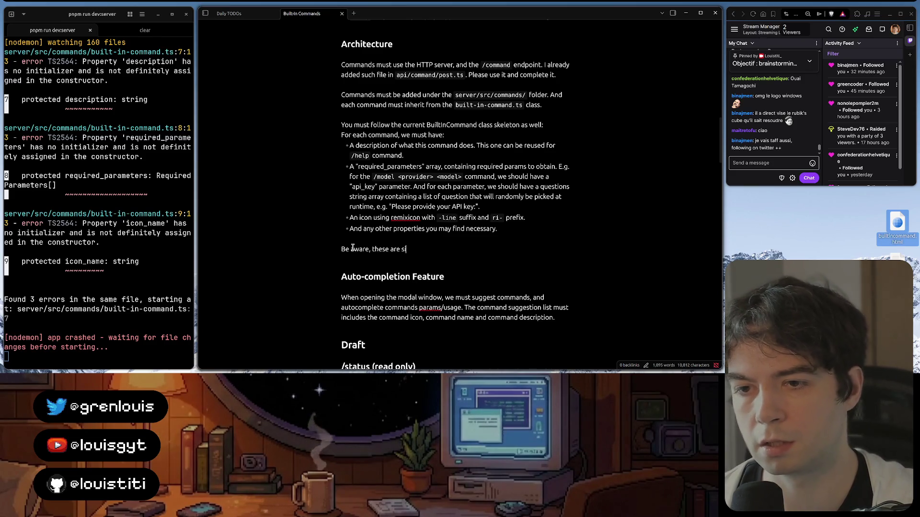
key("BackSpace")
key("BackSpace")
key("BackSpace")
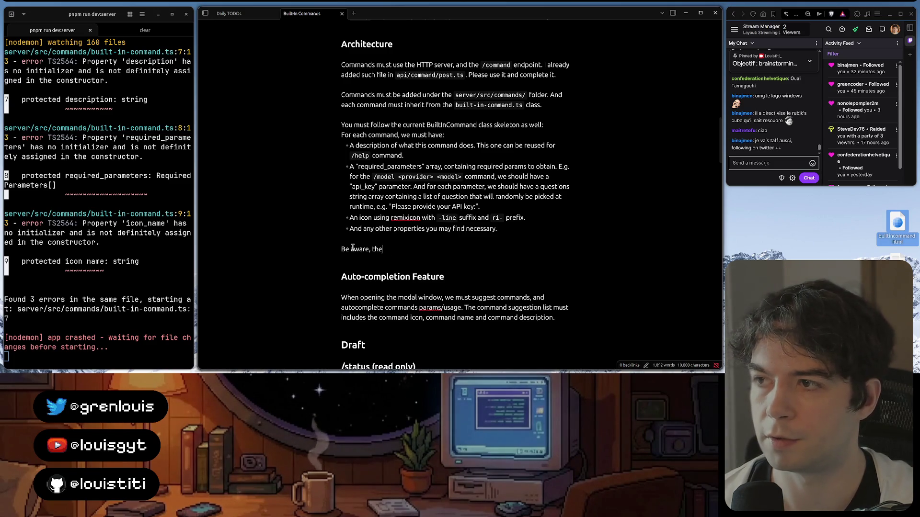
type("se c")
key("BackSpace")
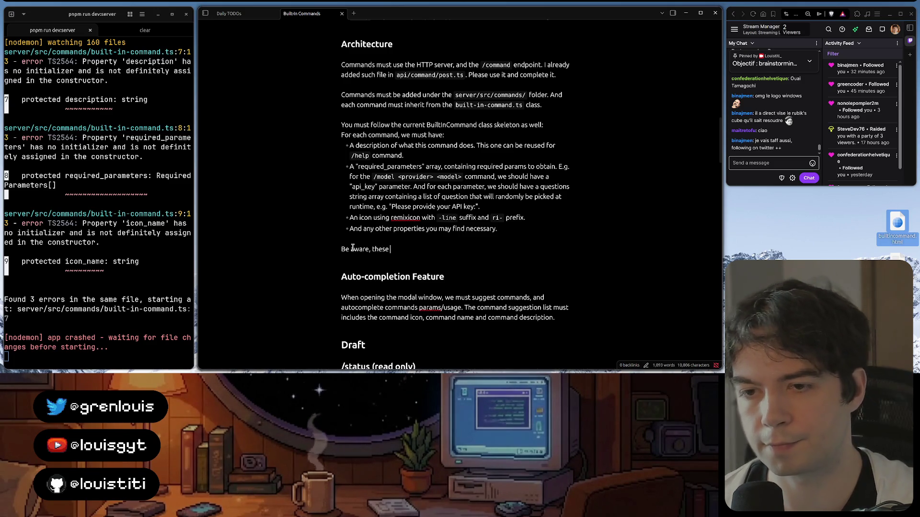
type("first commands a")
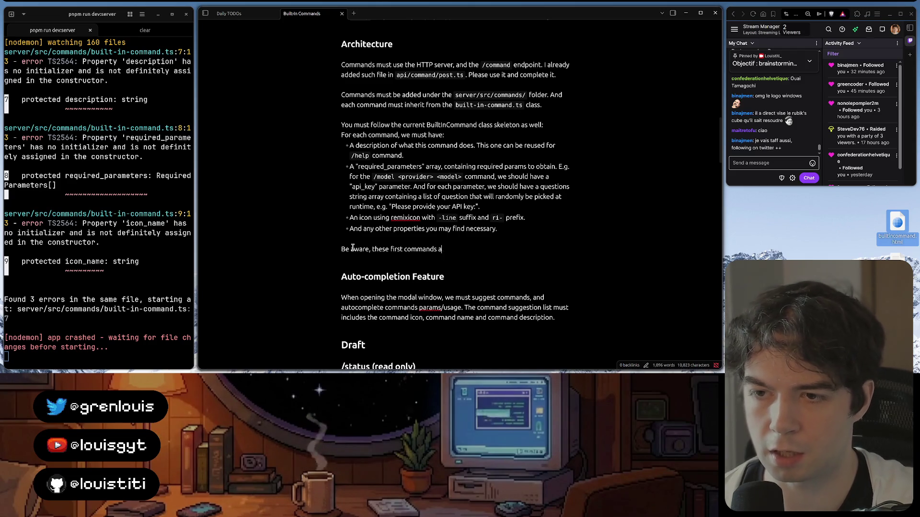
type("re very simple. In the ne")
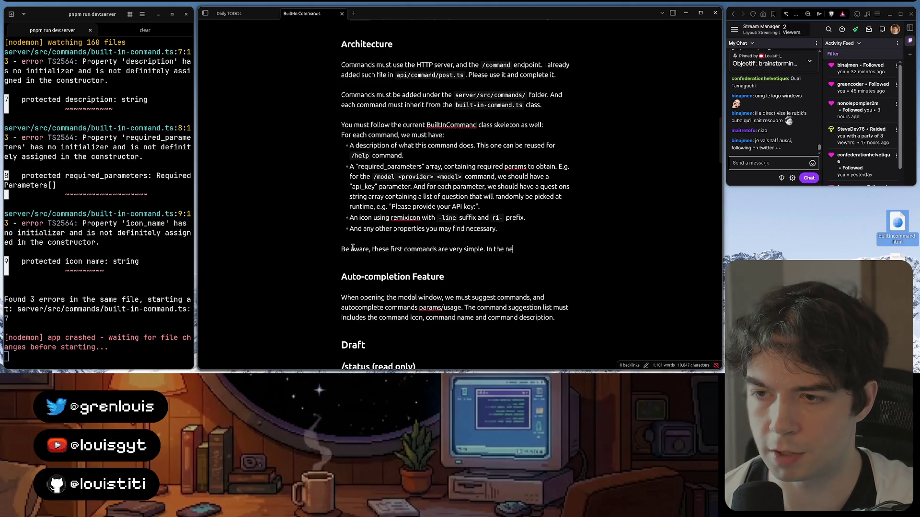
type("xt phase, we are ")
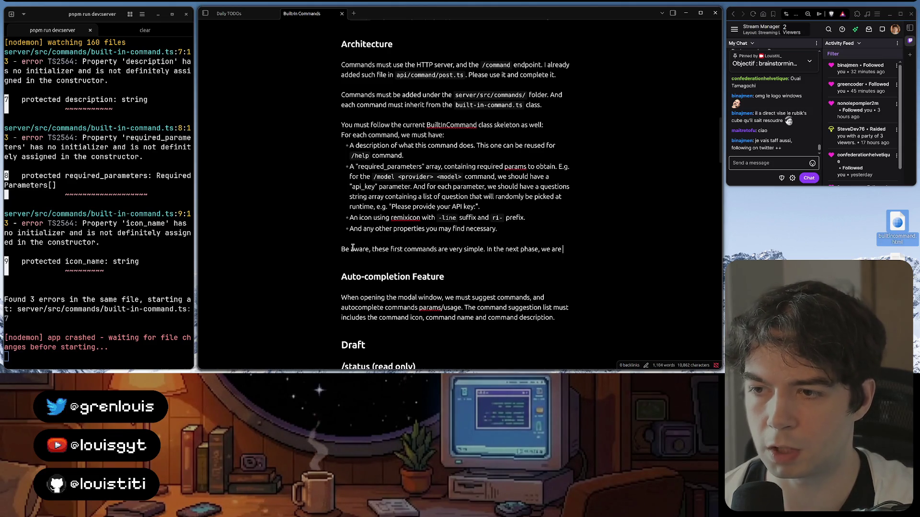
type("gonna")
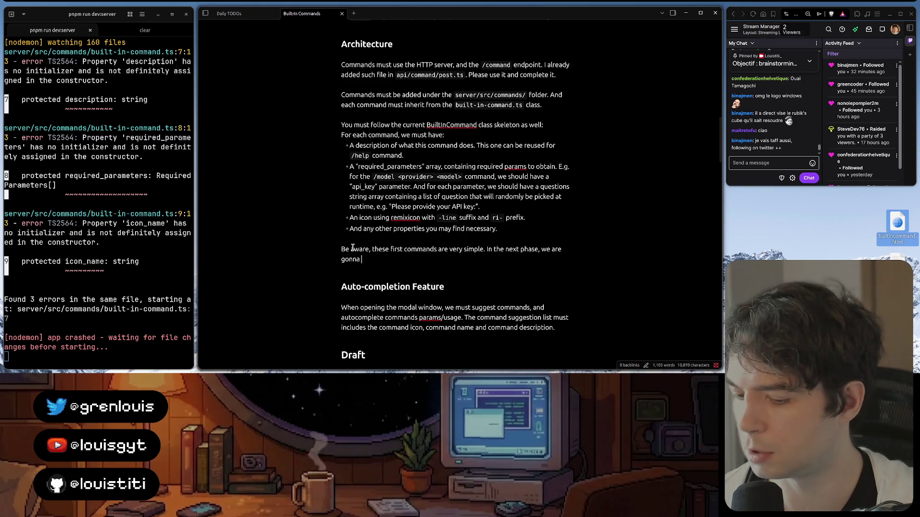
type(" imment more c")
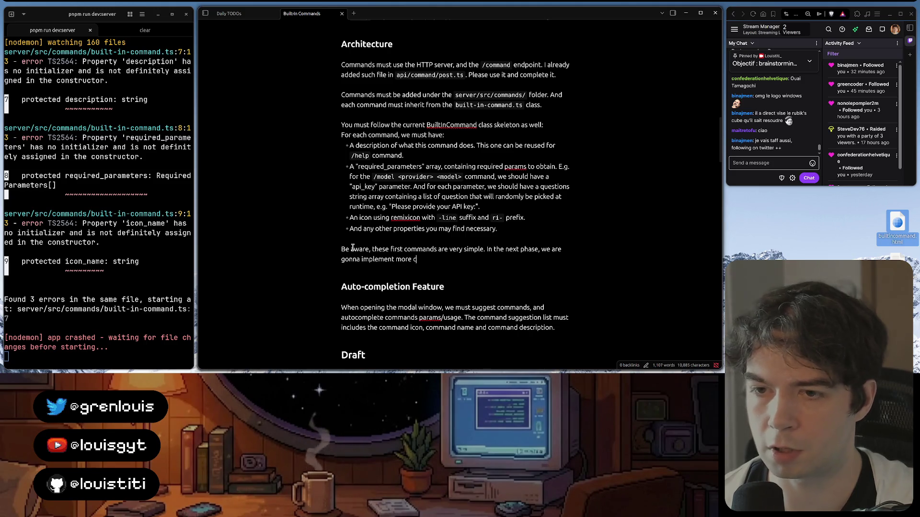
type("omplex commands")
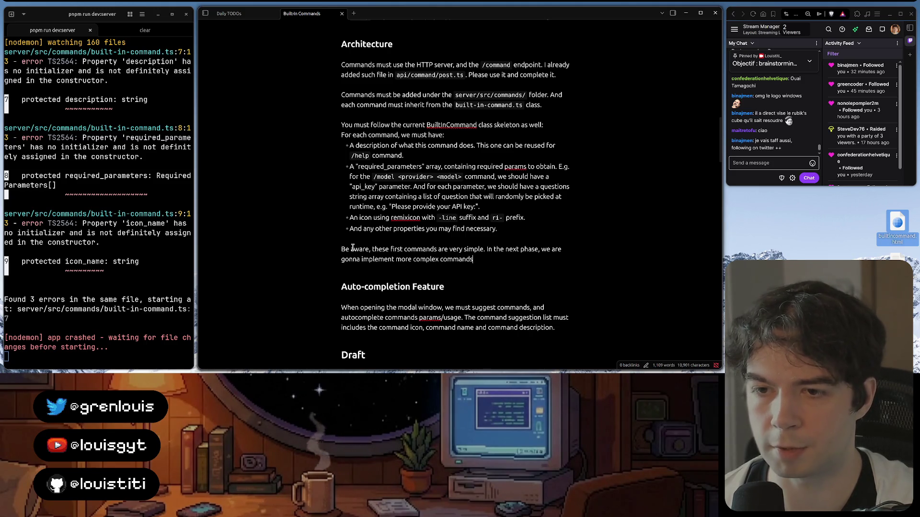
type(" that involve")
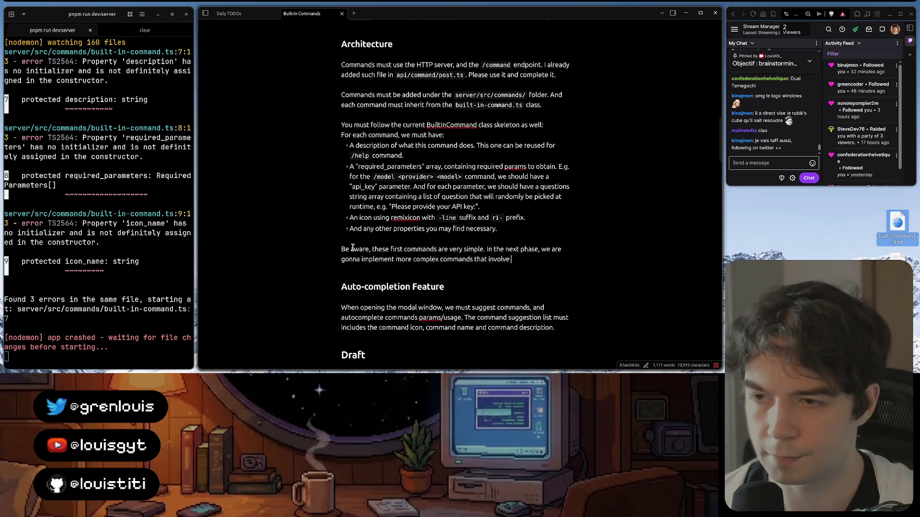
type("different")
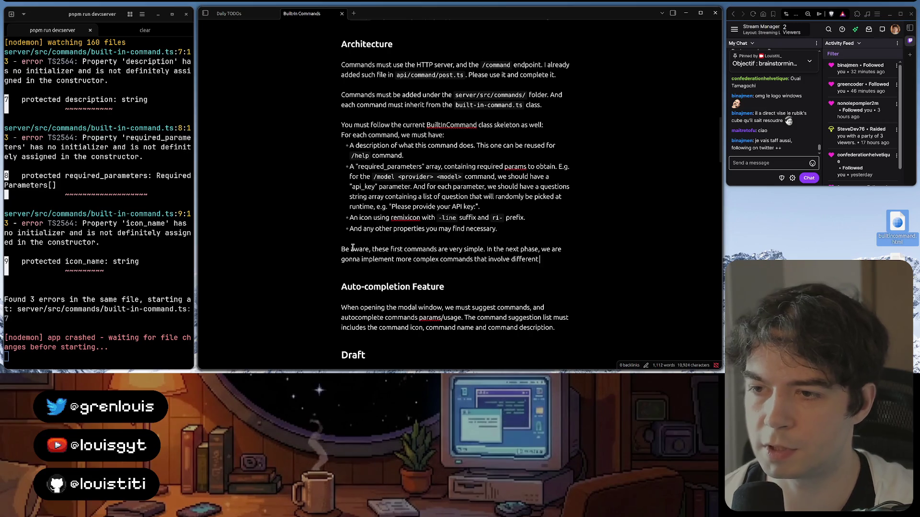
type(" level of int")
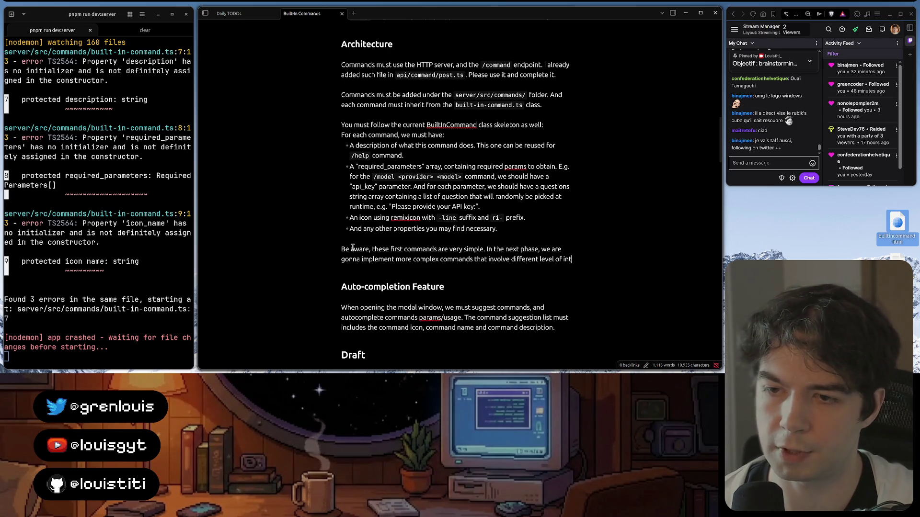
type("eractions.")
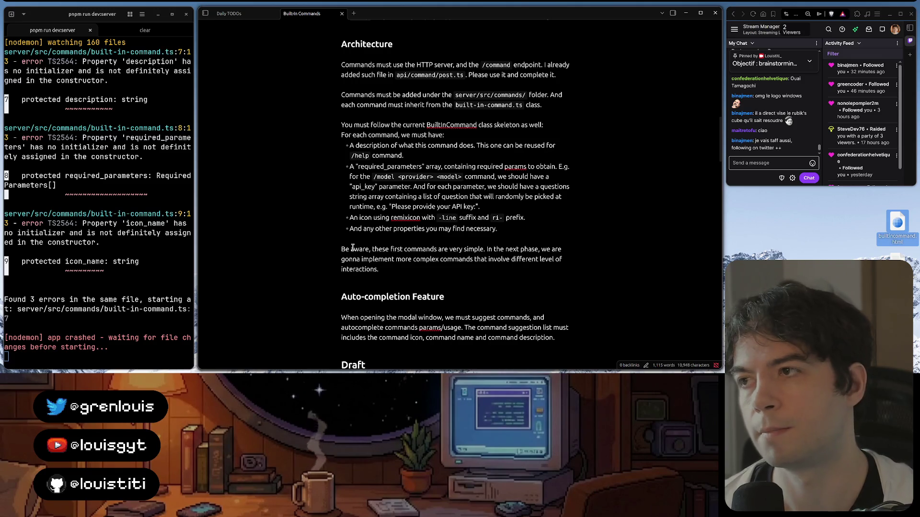
type(" E.g. the `/model <pro")
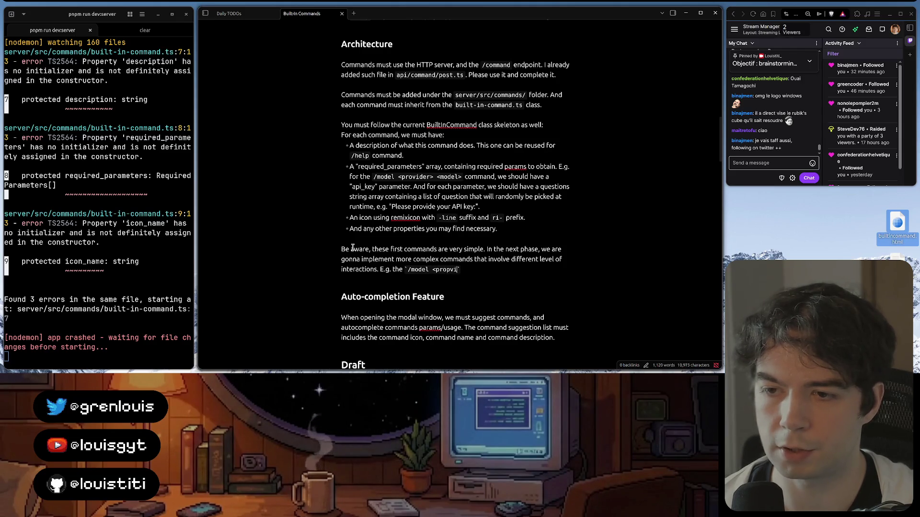
- Add the /model <provider> <model_name> example that sets provider/model then asks for the required "api key" param
key("BackSpace")
type("dier>")
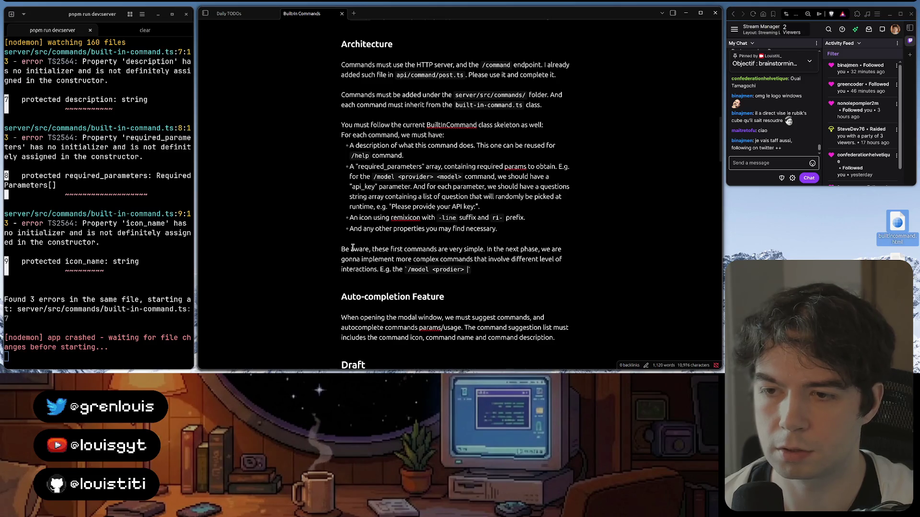
key("BackSpace")
key("BackSpace")
key("BackSpace")
type("vider")
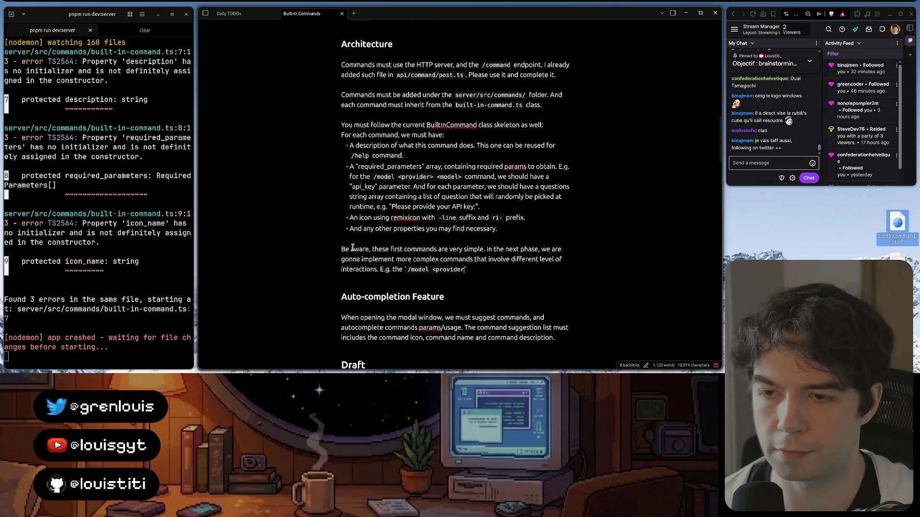
type("model_name>")
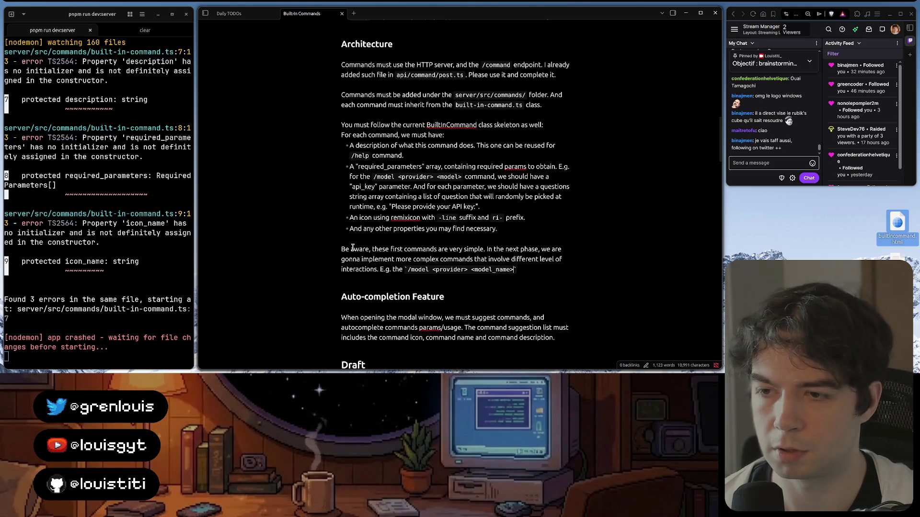
type(" command t")
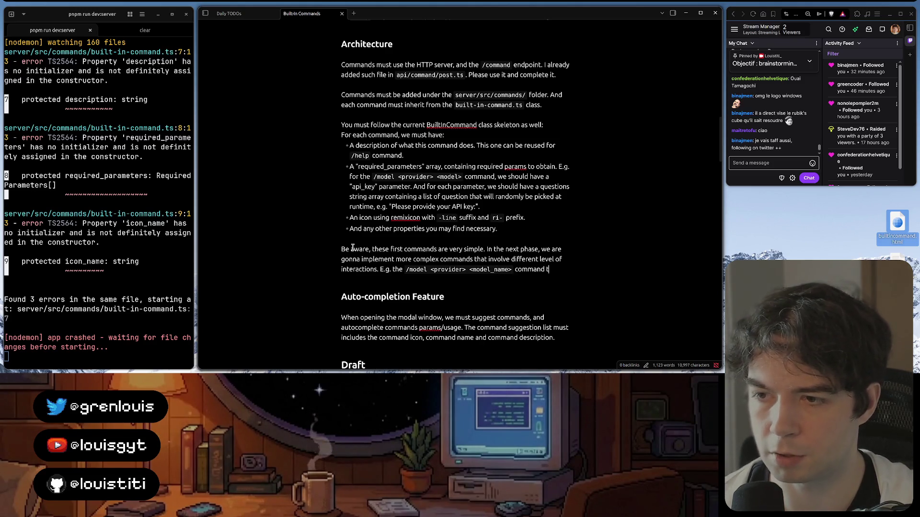
type("o set a specific provi")
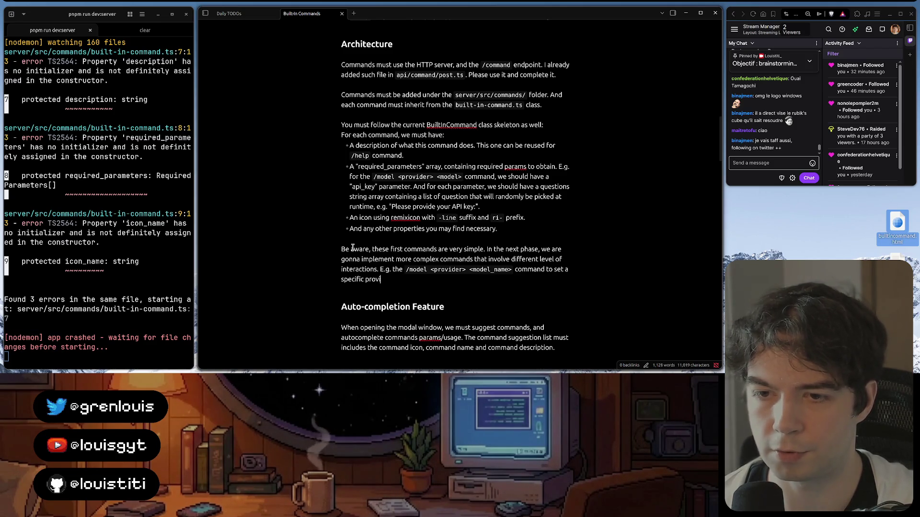
type(", then it m")
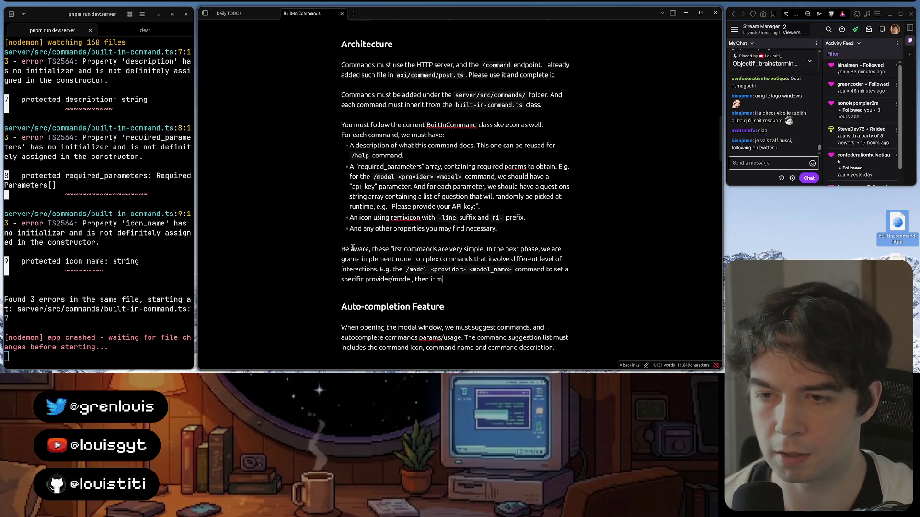
key("BackSpace")
type("wil")
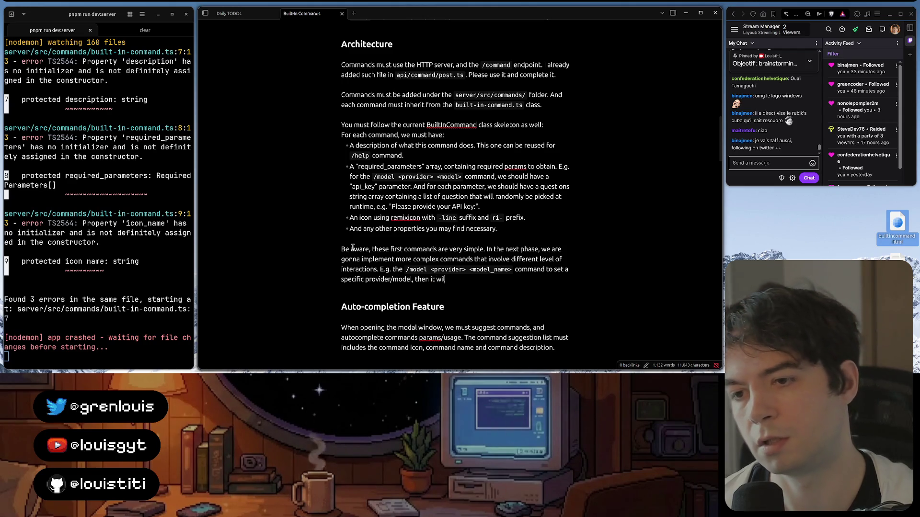
type("l ask for a q")
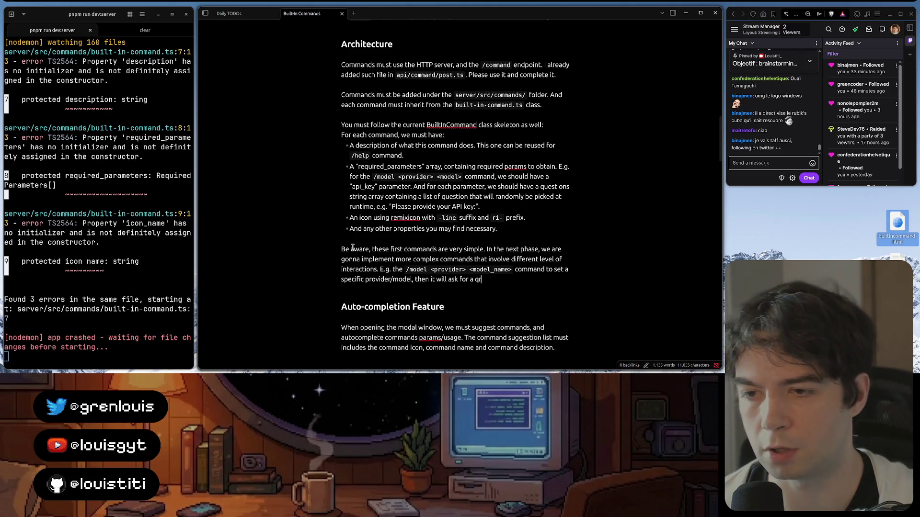
key("BackSpace")
type("uired parat")
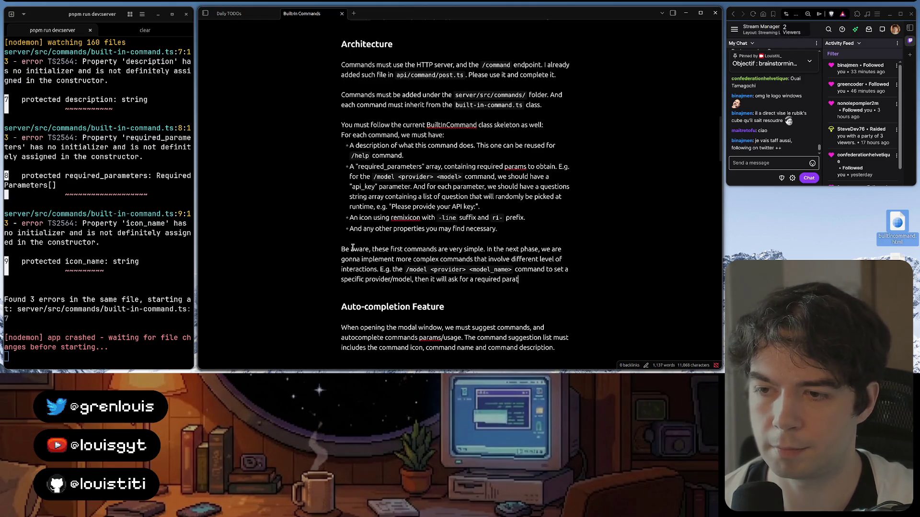
key("BackSpace")
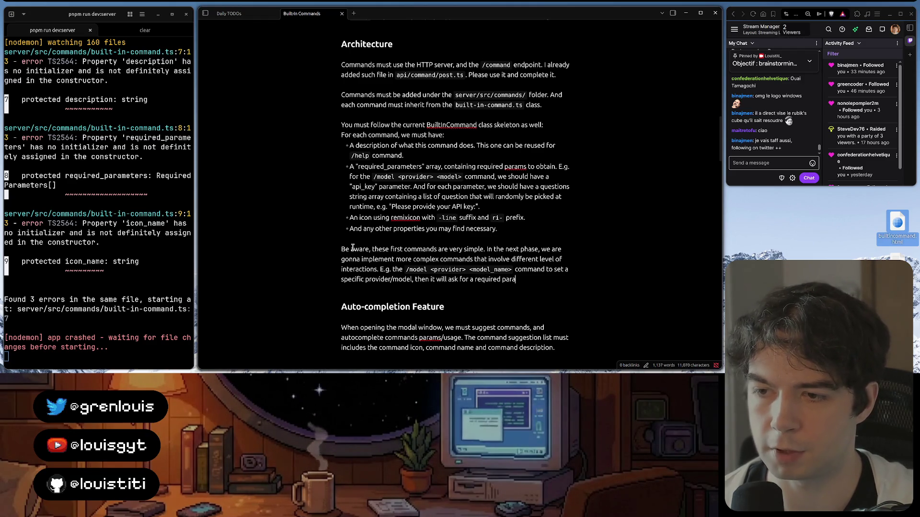
type("ask for th")
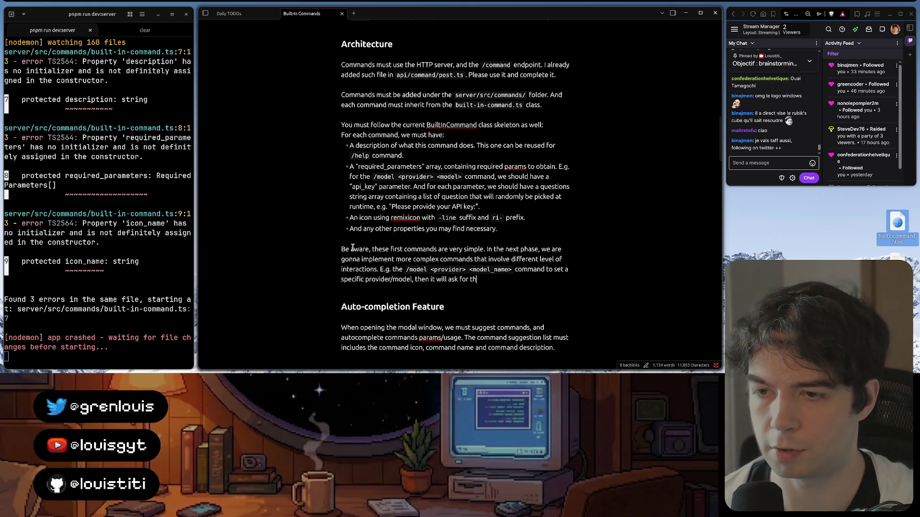
type("e \"api key")
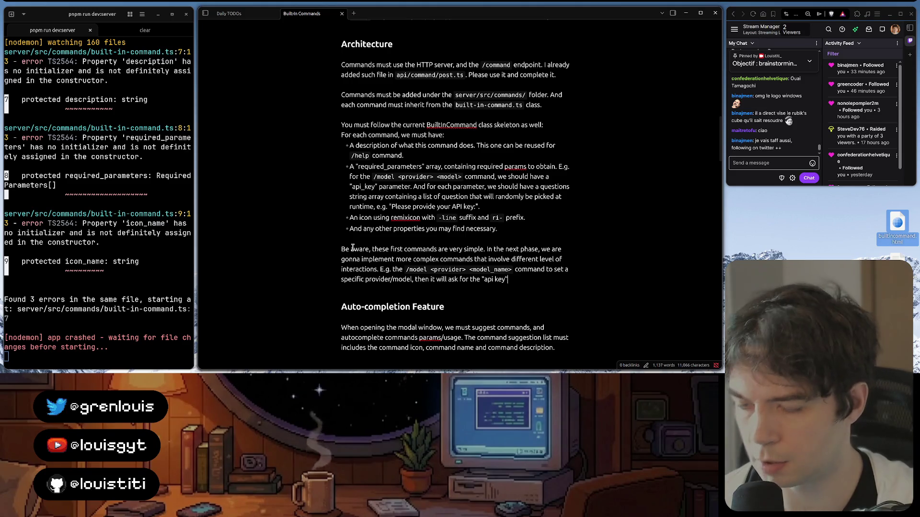
type("\" required param")
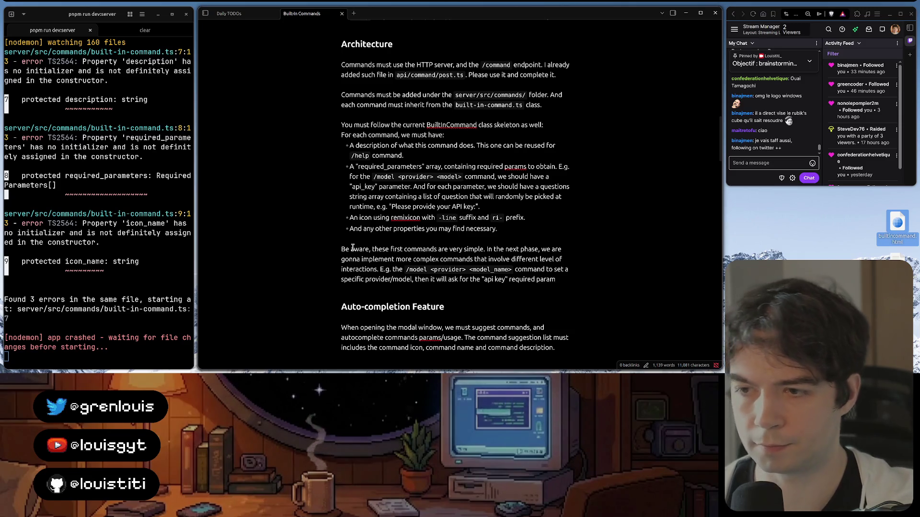
type(", ")
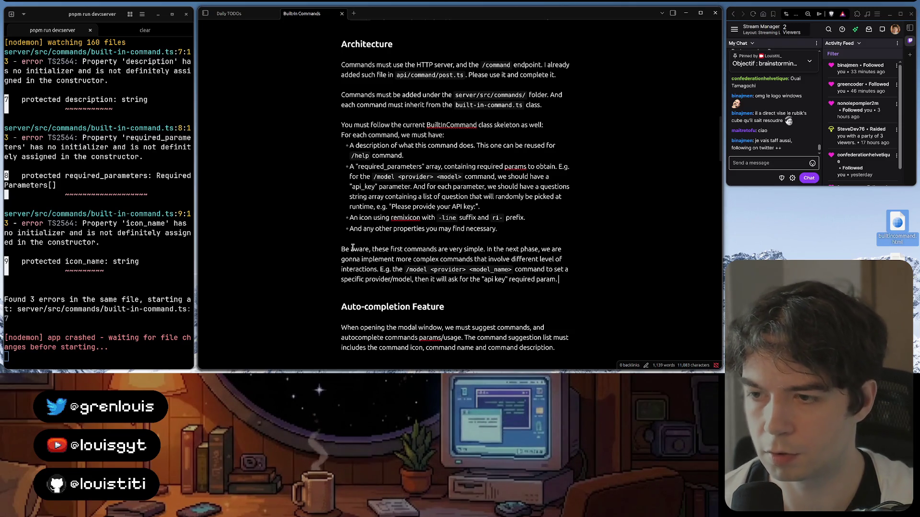
type("this i")
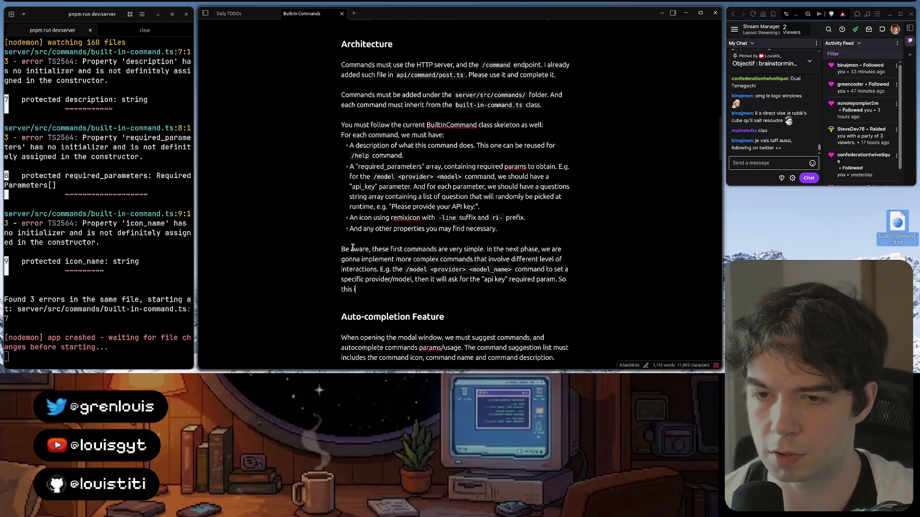
type("xamp")
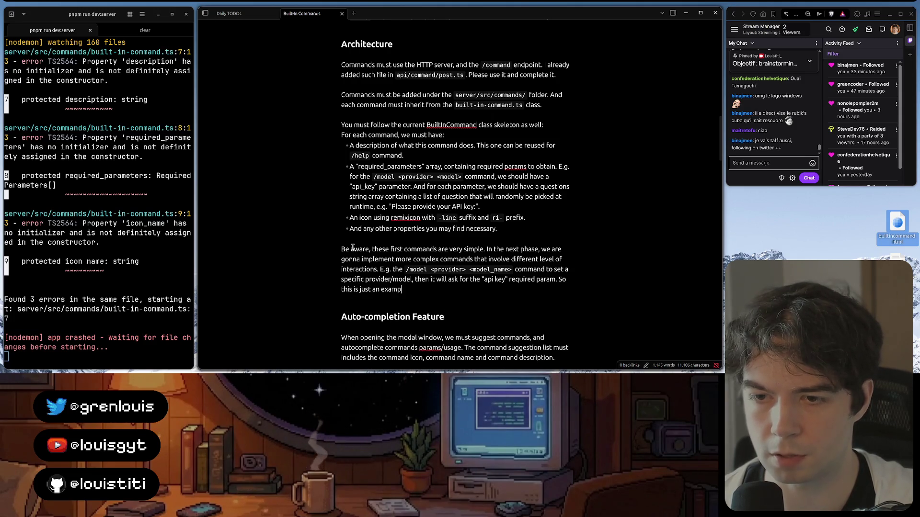
type("le, so you can")
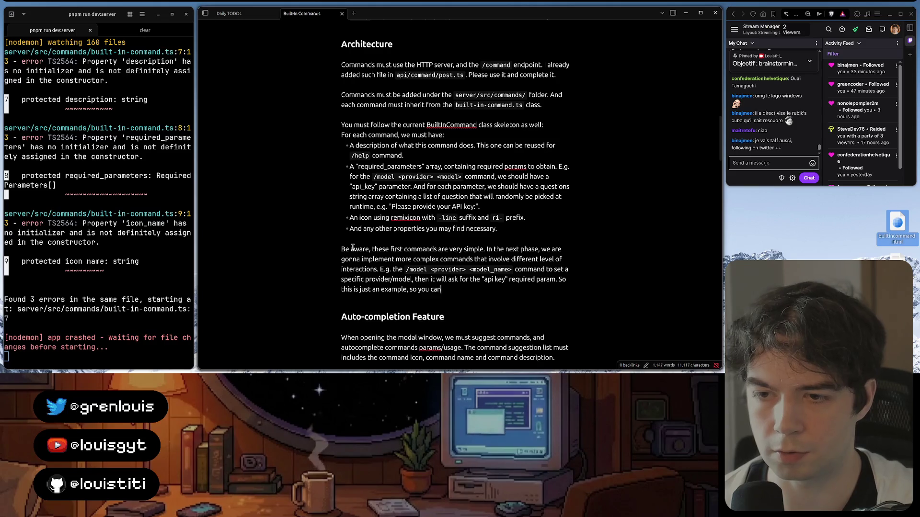
type(" prepare the correct ")
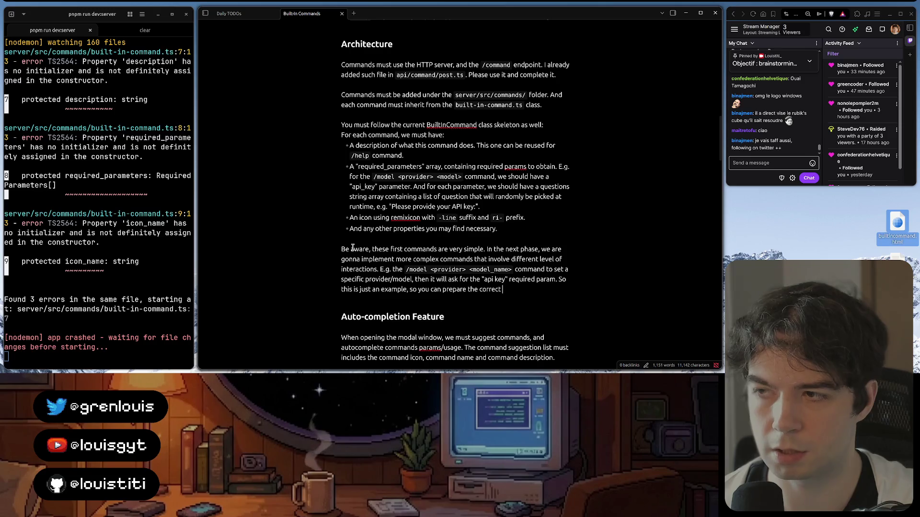
type("and simple ")
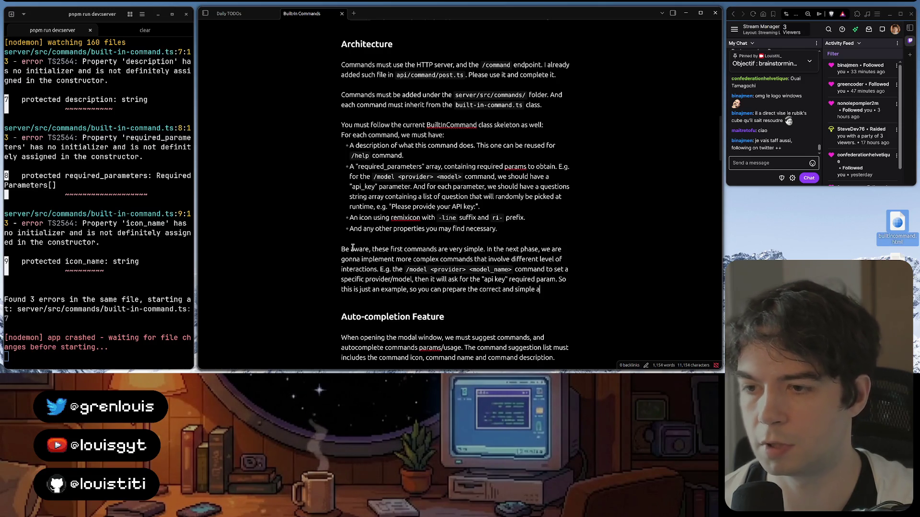
type("architecture")
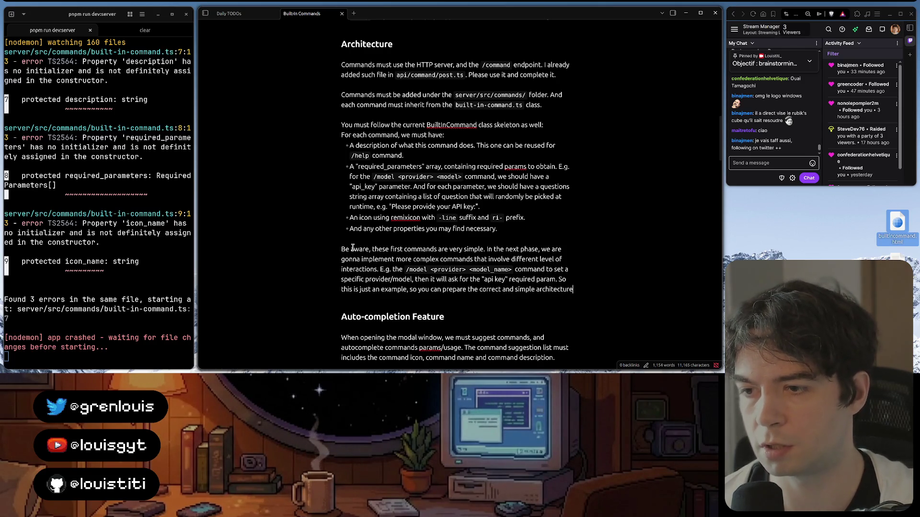
- Close the caveat: it's just an example for preparing a correct simple architecture, such as saving current state, etc
type(", such as saving the")
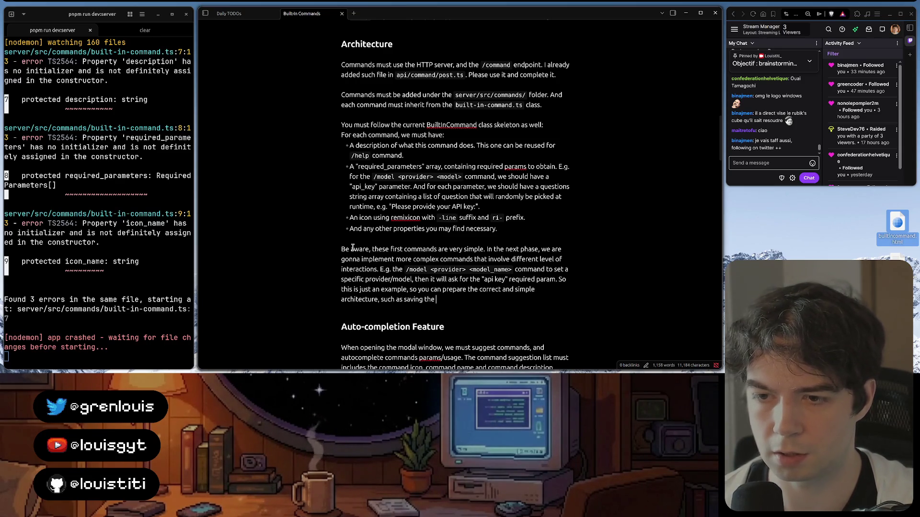
type(" current state")
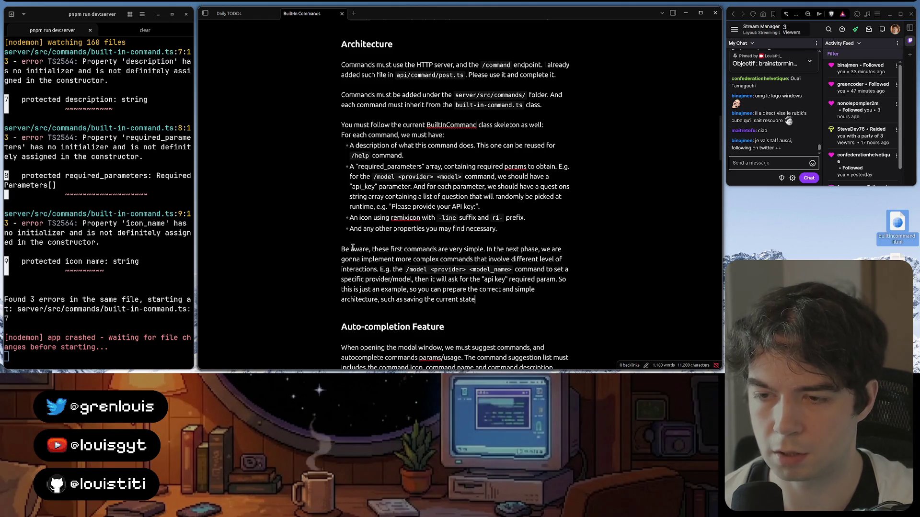
type(", etc.")
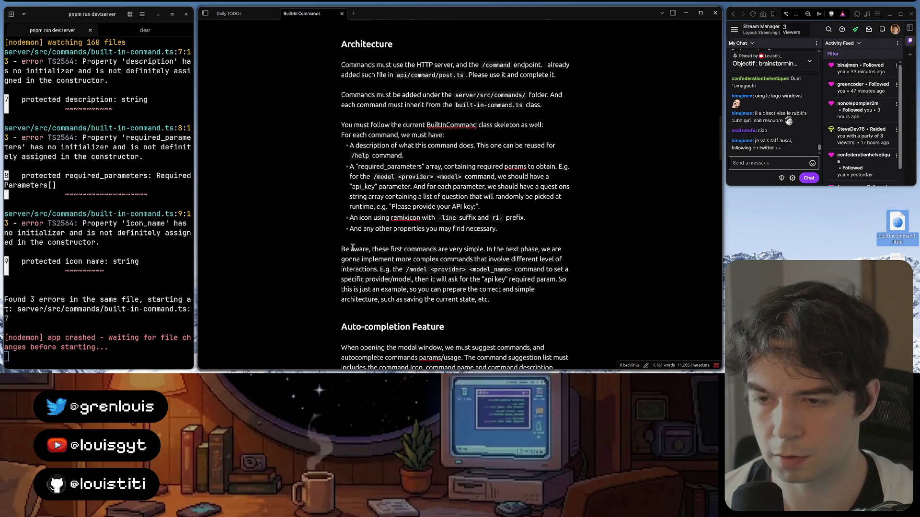
type("ma")
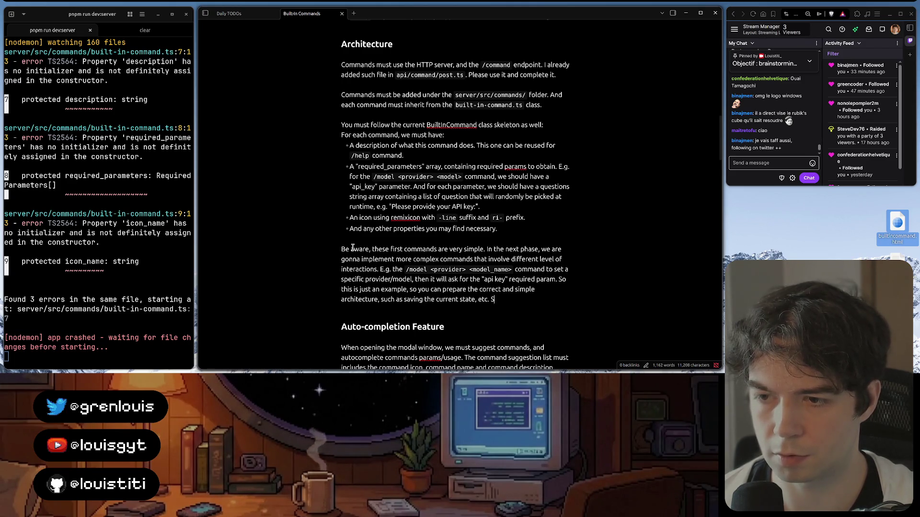
type("ke sure yo")
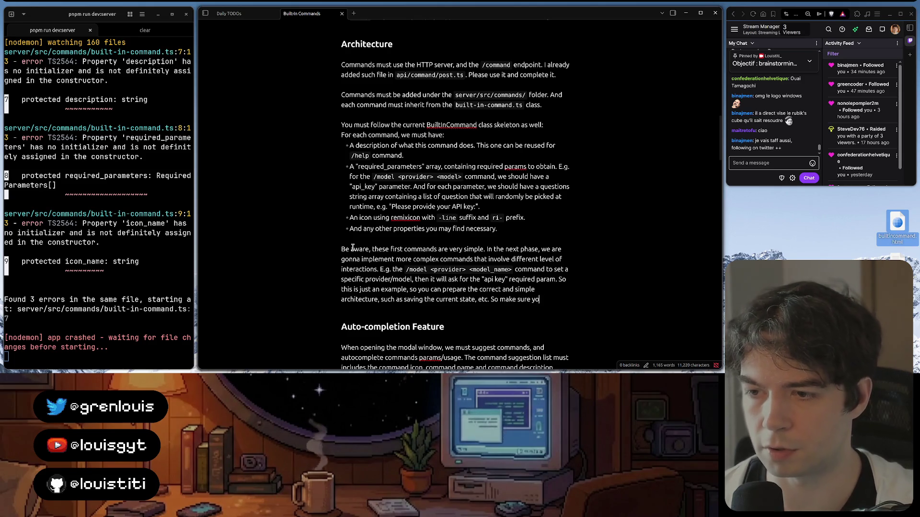
type("u understand this.")
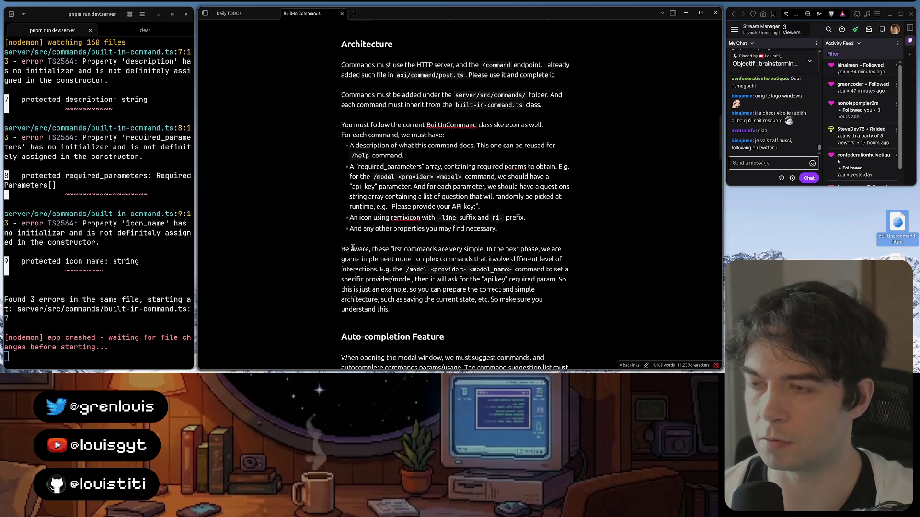
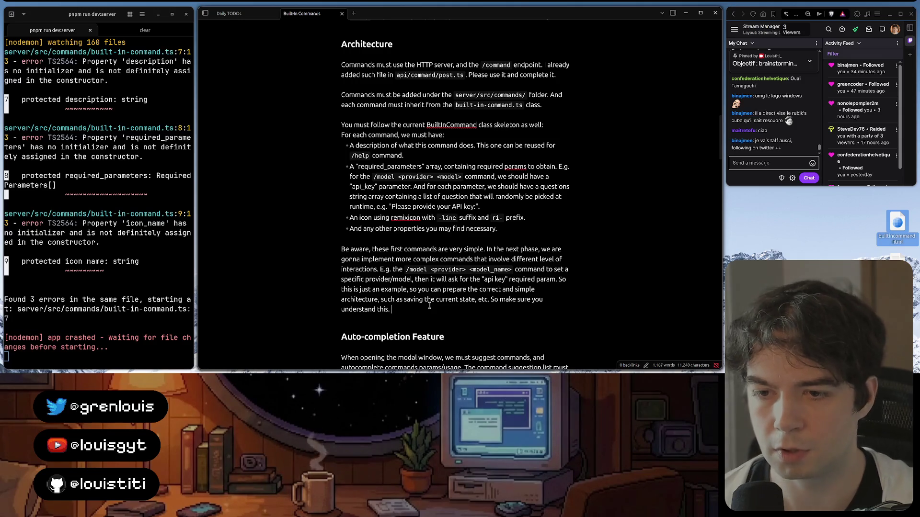
- Write that `/messaging` is another example and complex commands need architecture prepared, not implementation
key("Return")
type("Another")
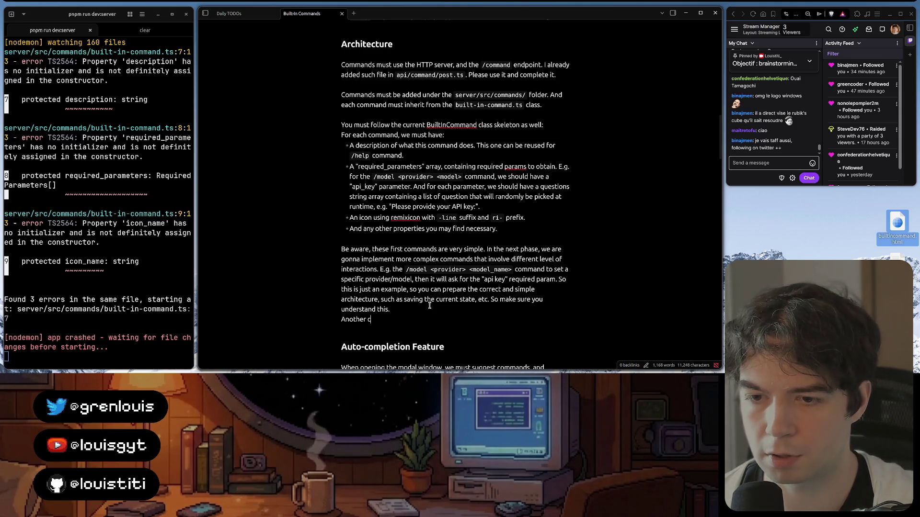
type("command")
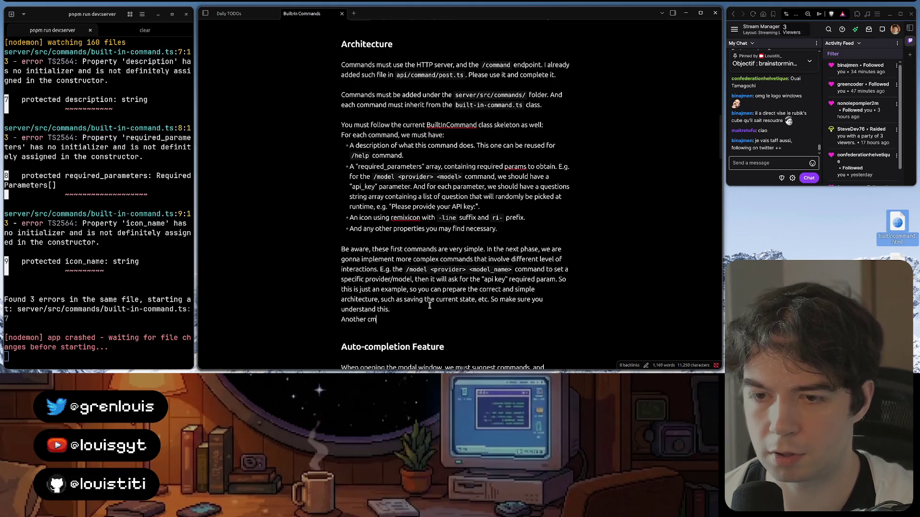
type(" example w")
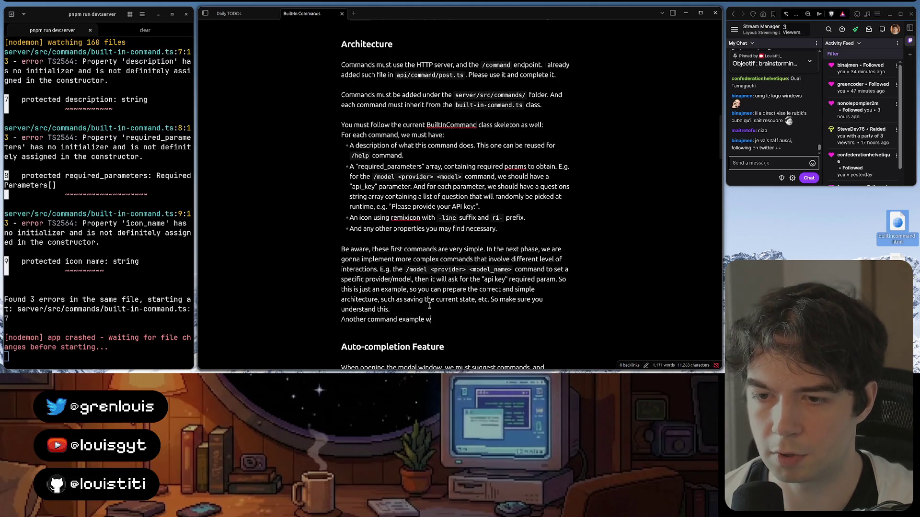
type("ill bne th")
key("BackSpace")
key("BackSpace")
key("BackSpace")
type("e `/")
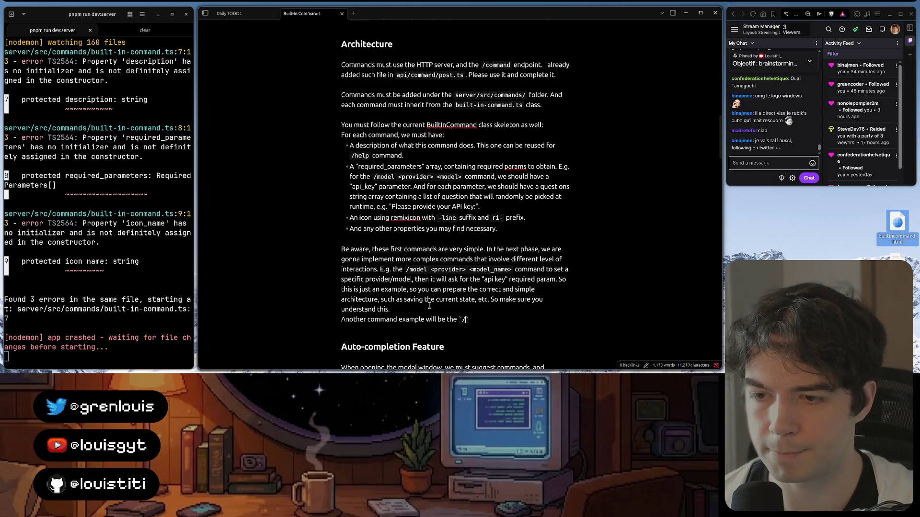
type("messaging ")
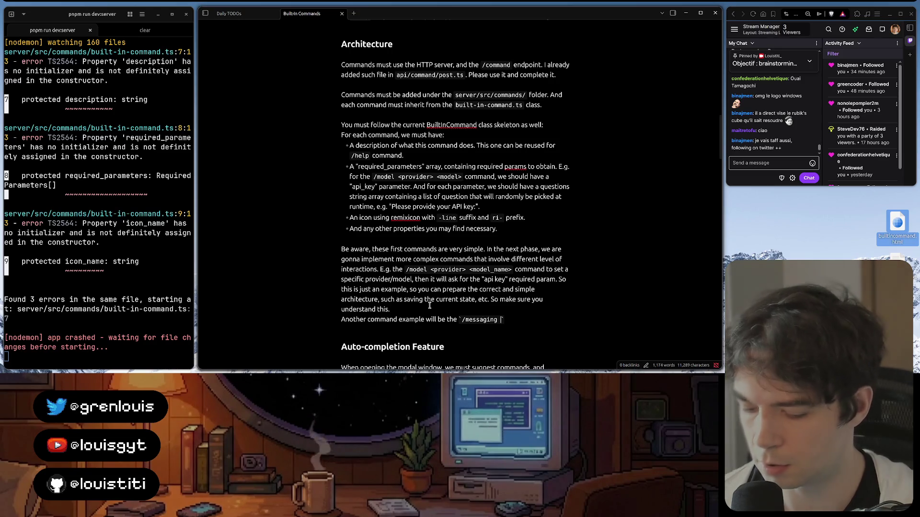
type("`")
key("Return")
type("Do not imple")
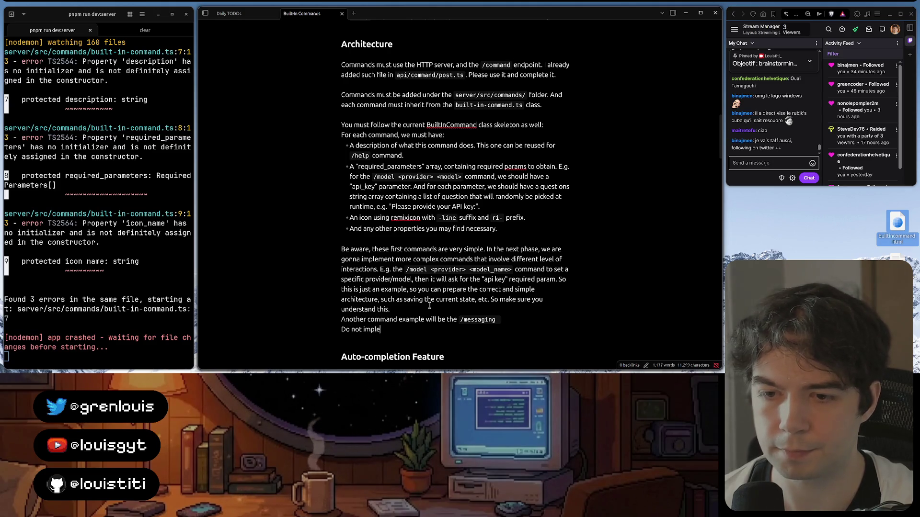
type("ment these m")
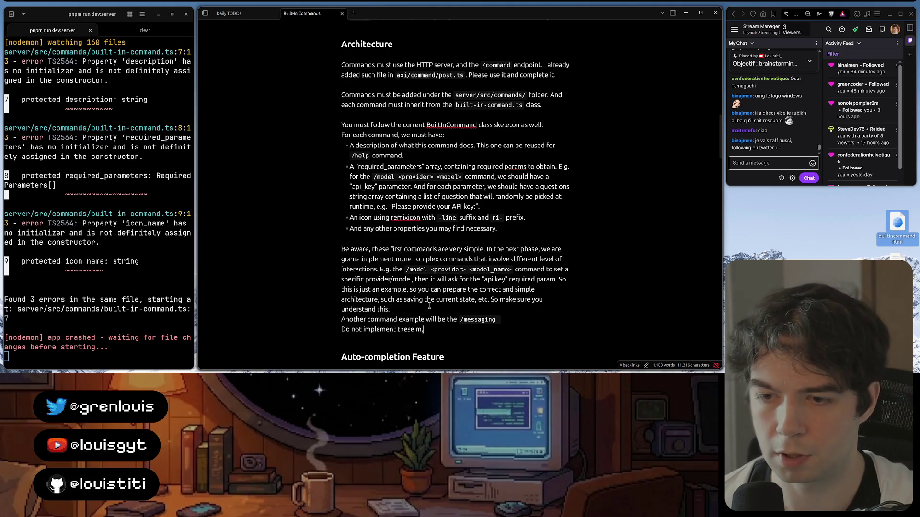
type("ore ex")
type("mple")
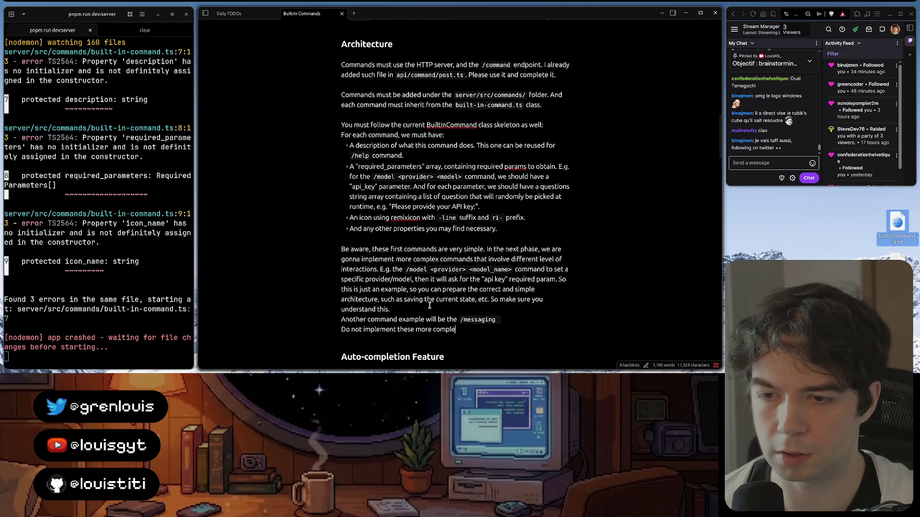
type("x commands yet, ")
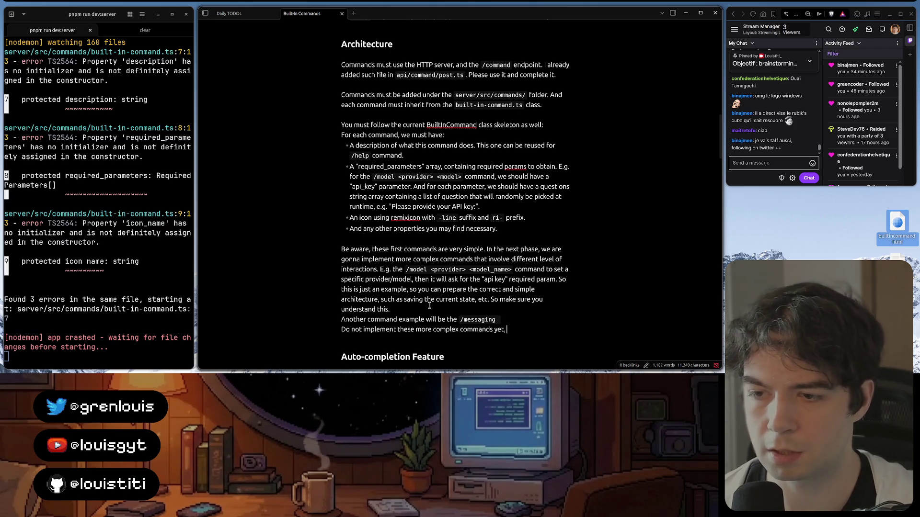
type("buty")
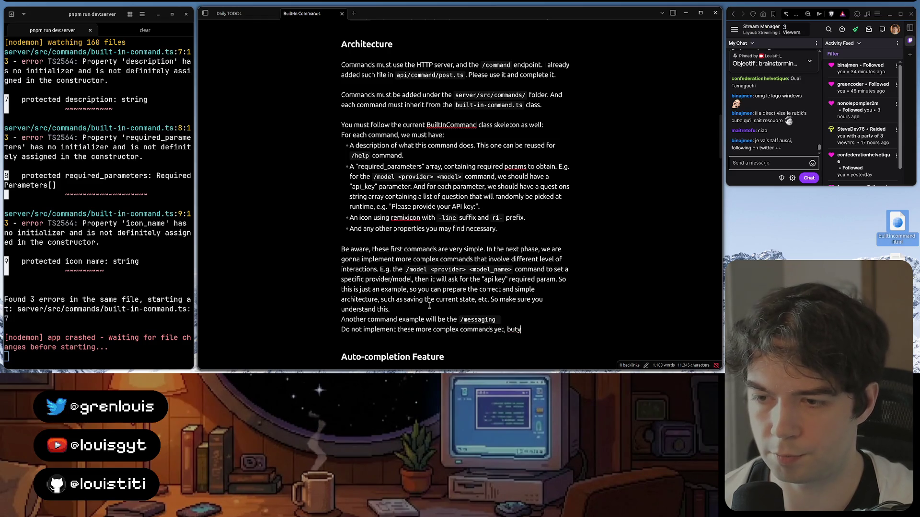
key("BackSpace")
type(" prepare the")
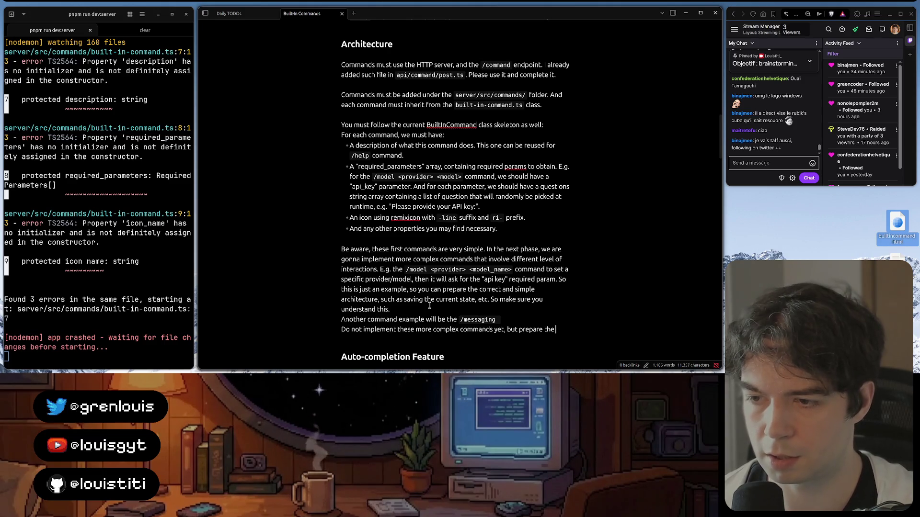
type(" ed a")
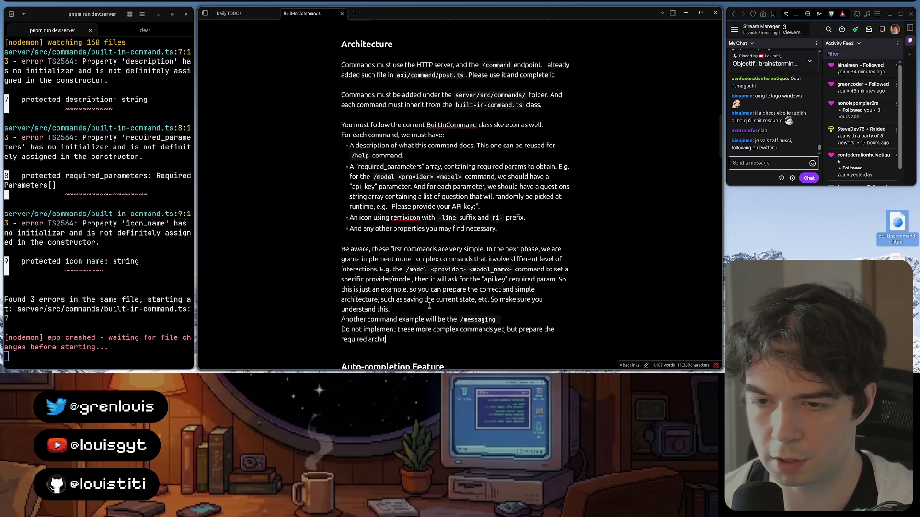
type("e")
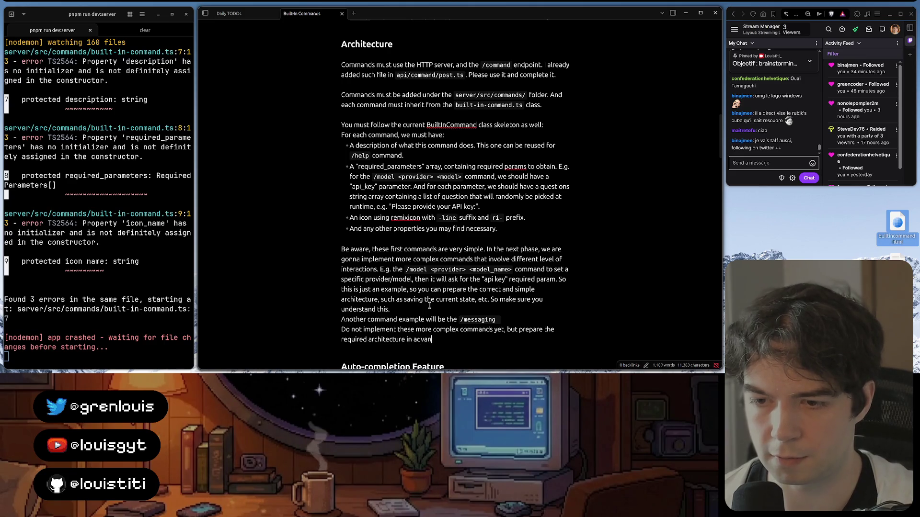
left_click(517, 319)
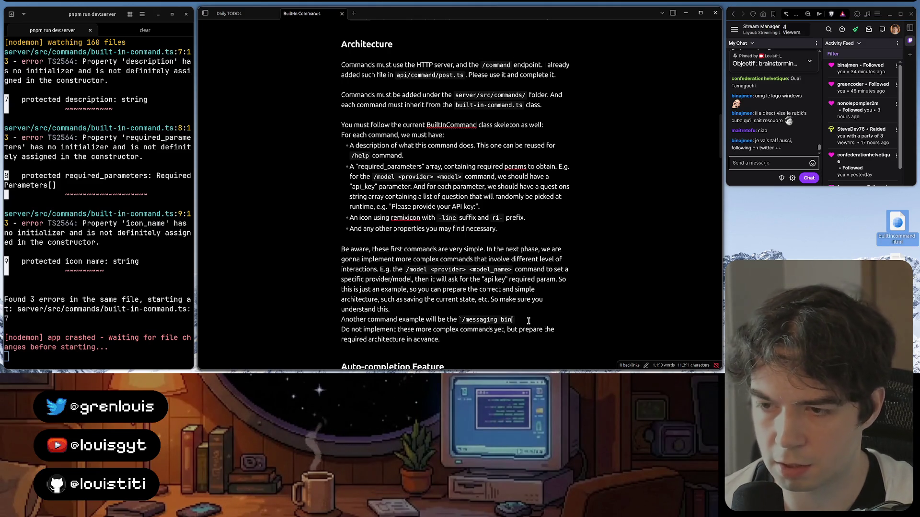
type("bind ")
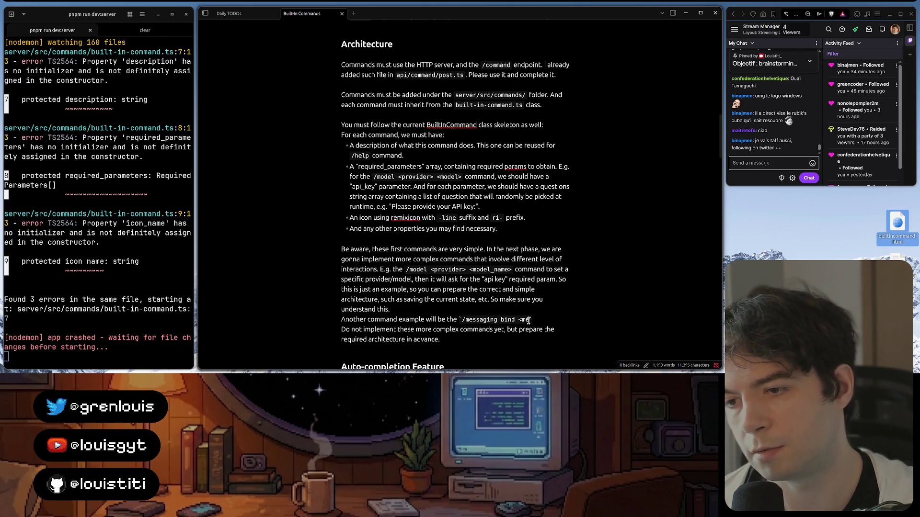
type("<messaging>")
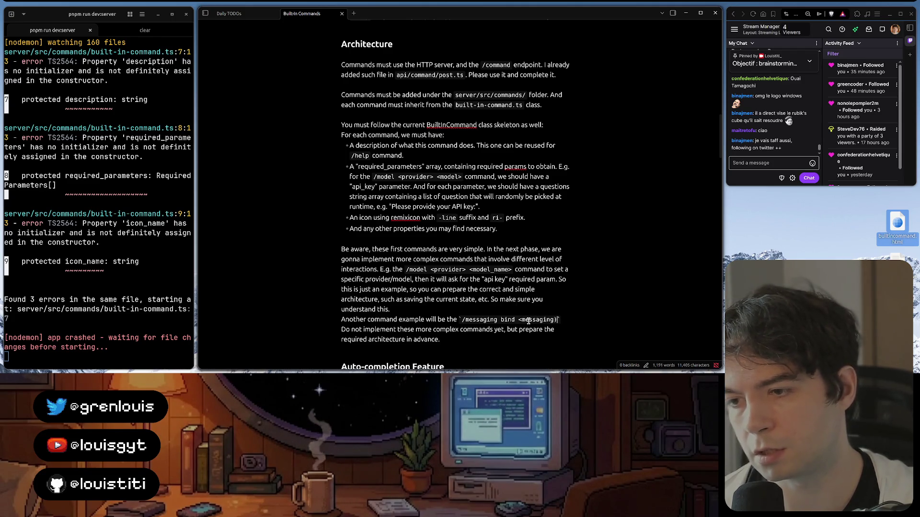
- Rewrite the example as `/messaging bind <messaging_integration>` to bind Telegram, WhatsApp, etc. with Leon
key("BackSpace")
type("_integration")
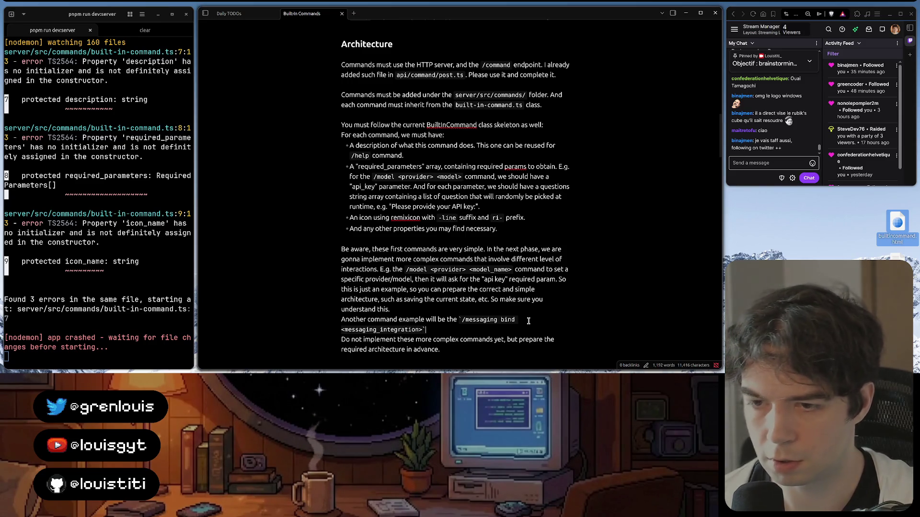
key("Right")
type("top")
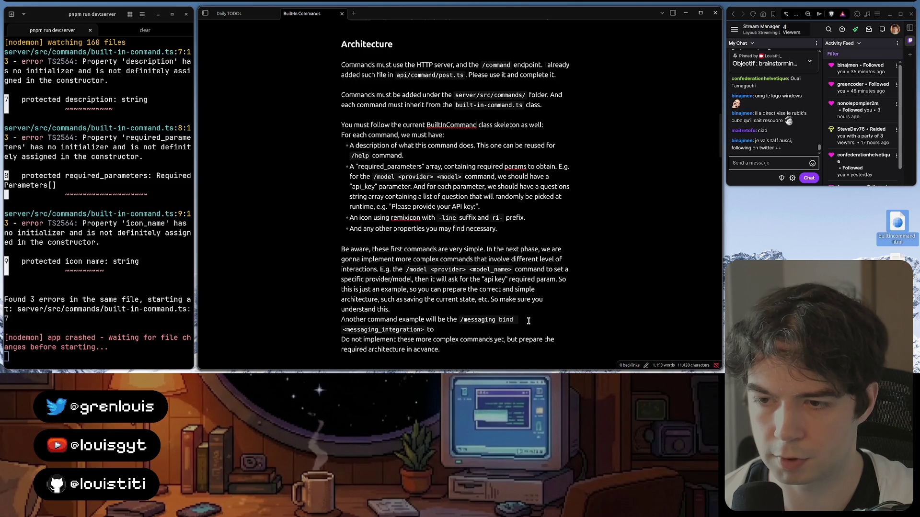
key("BackSpace")
key("BackSpace")
type("command to bind Tele")
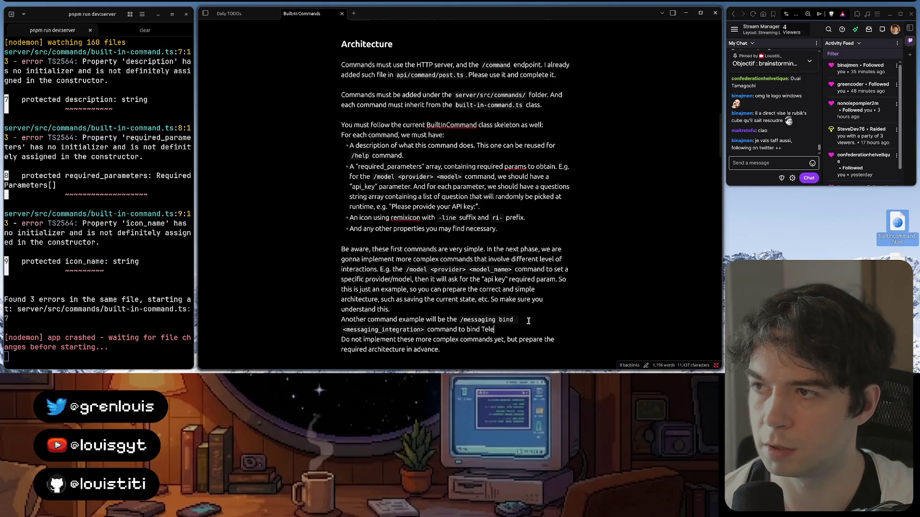
type("gram, Wha")
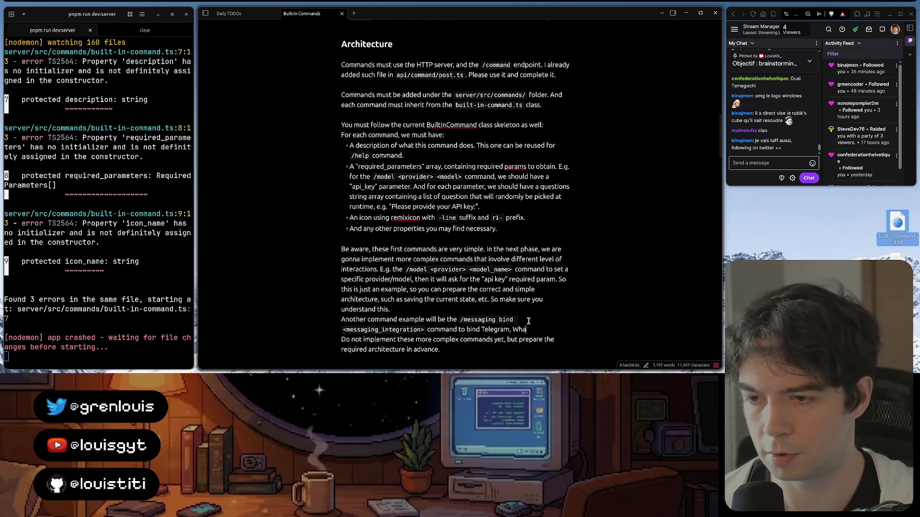
type("tsApp, etc. ")
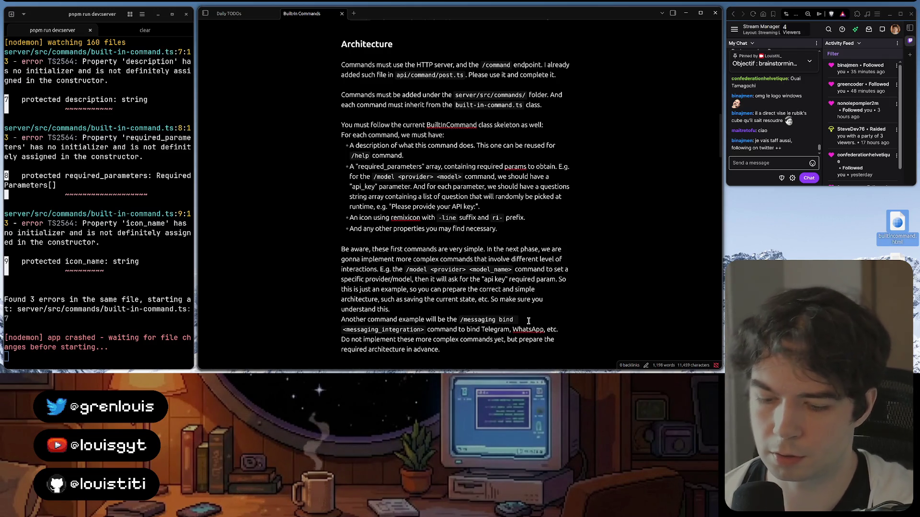
type("It")
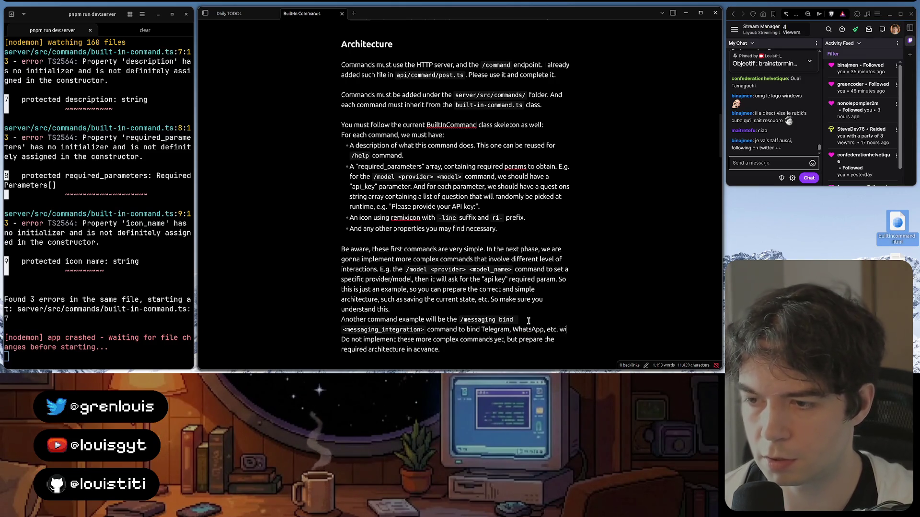
type("th Leon.")
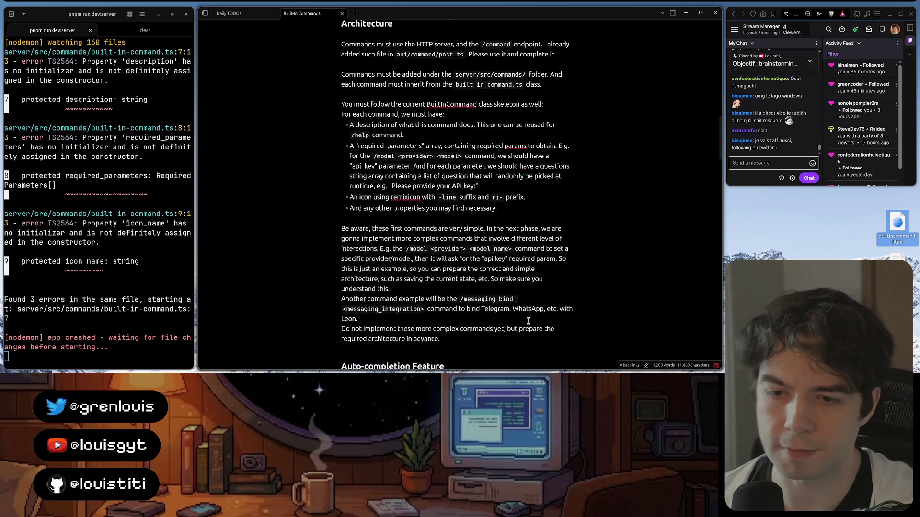
scroll(529, 322, "down", 2)
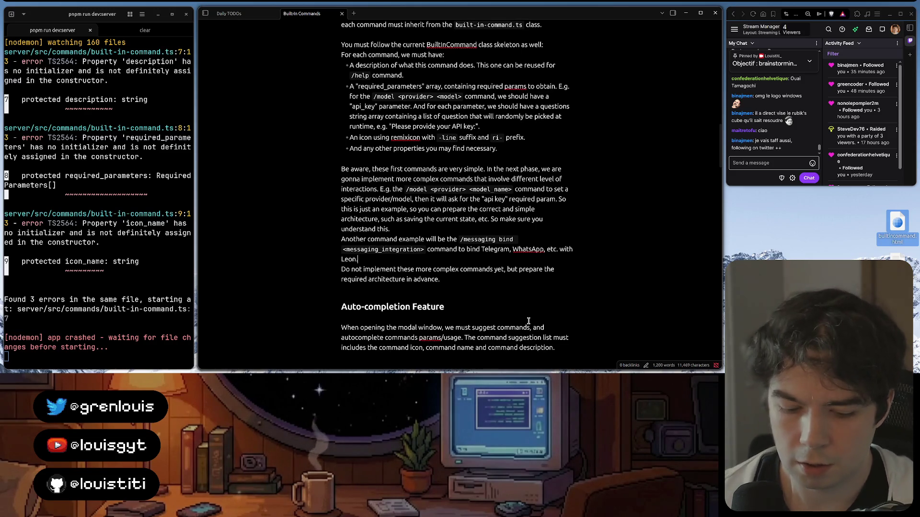
type("Such command wil")
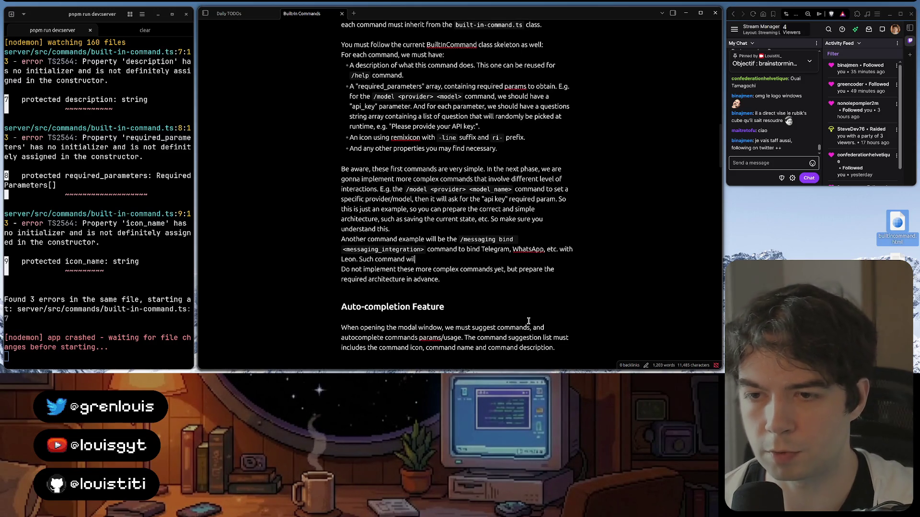
type("l require sevwera")
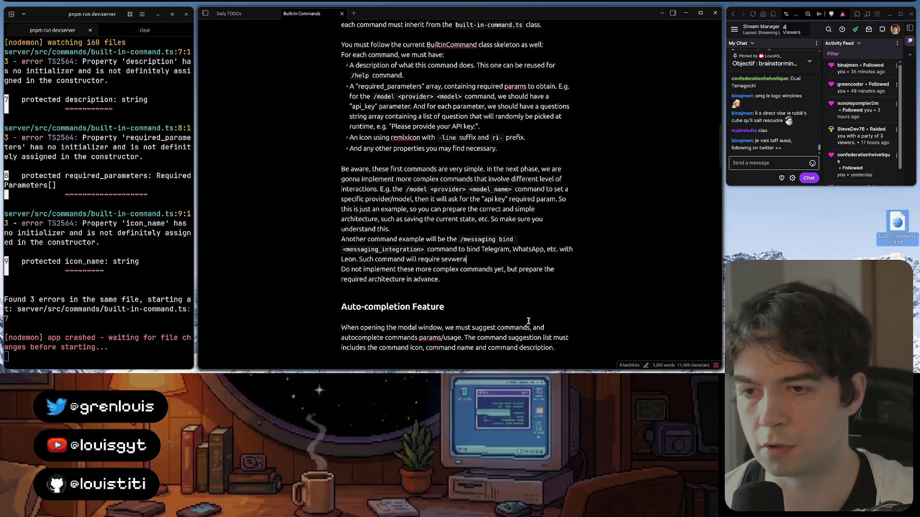
- End the sentence with 'requires several roundtrips via OAuth, code submission and more if needed.'
key("BackSpace")
key("BackSpace")
key("BackSpace")
type("sev")
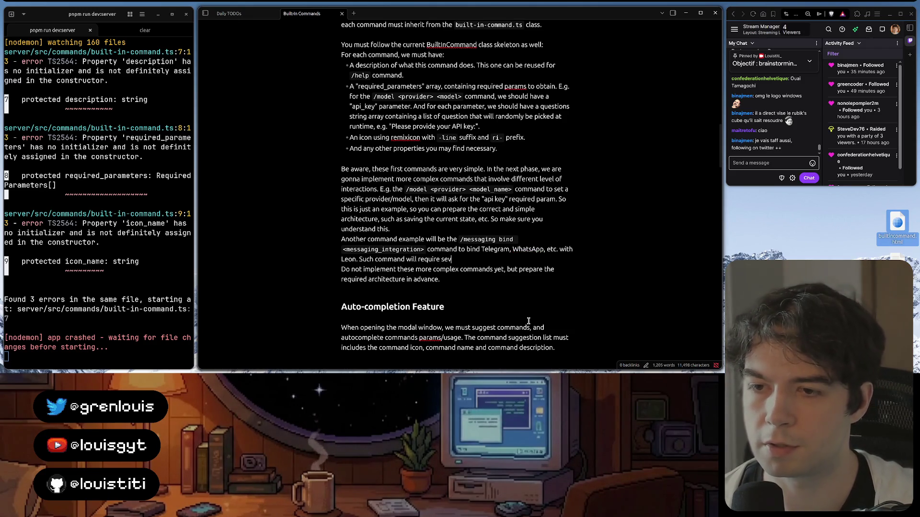
type("eral")
type("dtri")
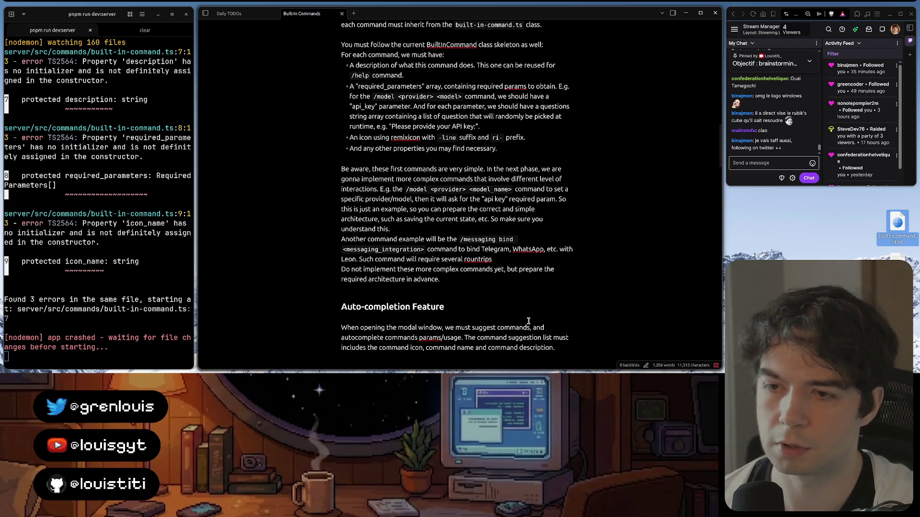
key("BackSpace")
key("BackSpace")
key("BackSpace")
type("dtrips")
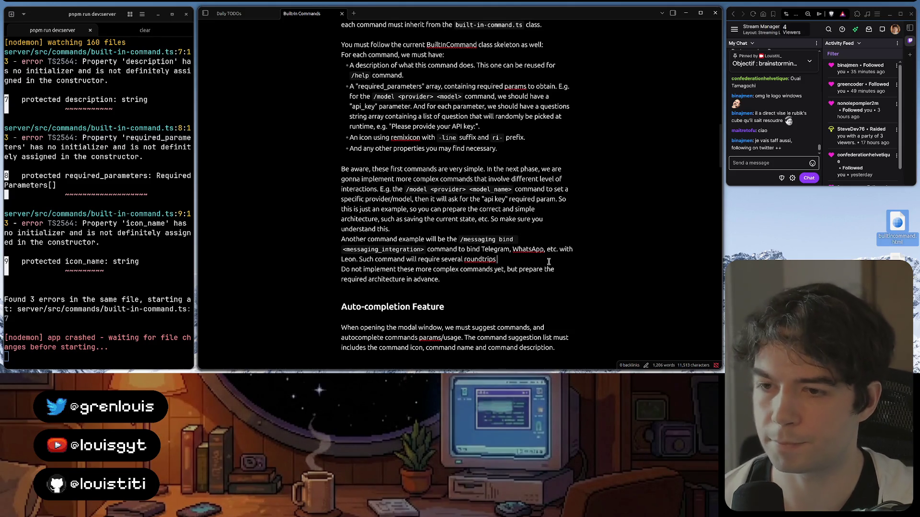
type(". ")
type(" via OAuth, code")
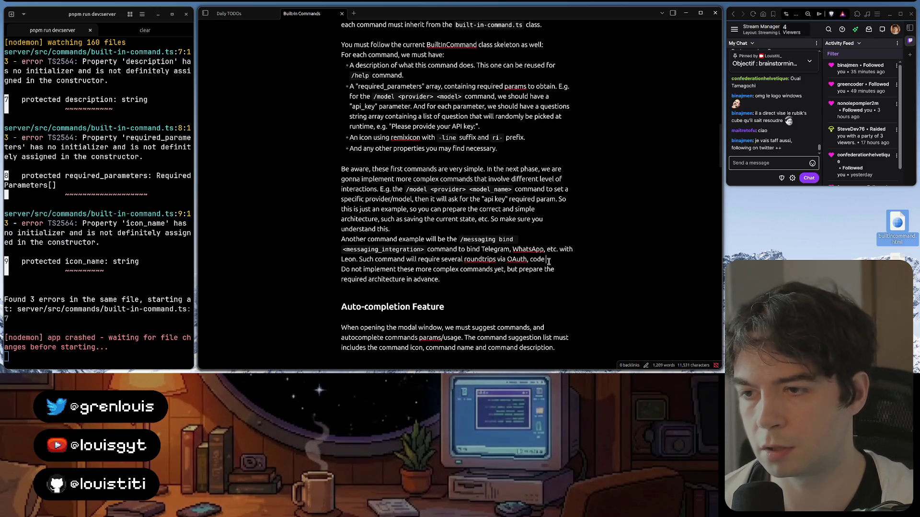
type(" submission a")
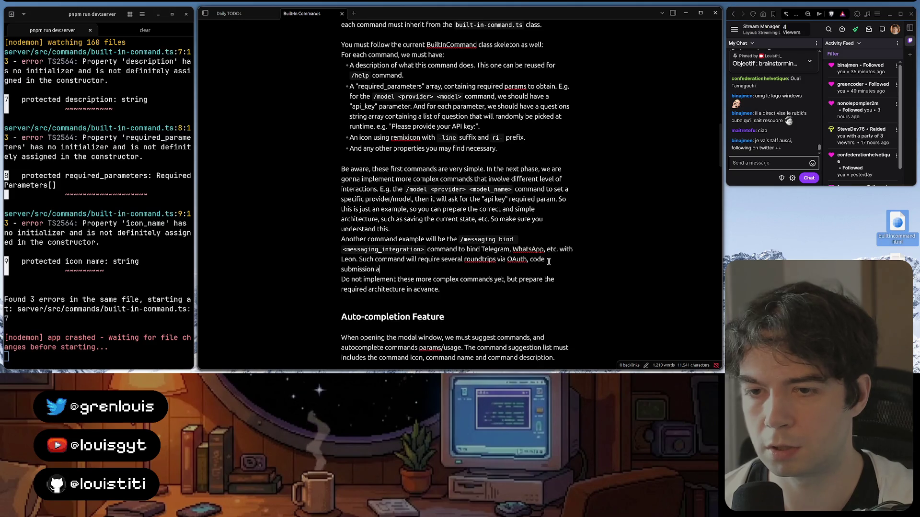
type("ee")
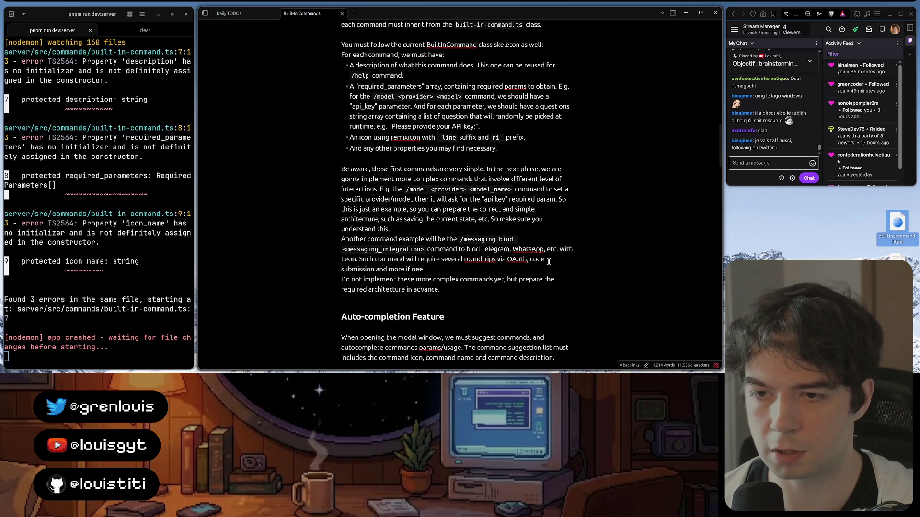
type("ded.")
key("BackSpace")
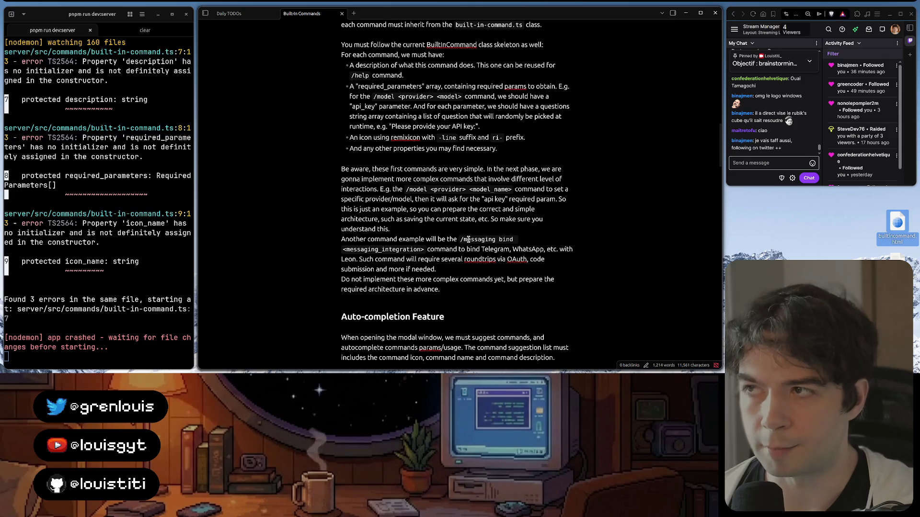
scroll(469, 240, "up", 2)
scroll(468, 239, "up", 2)
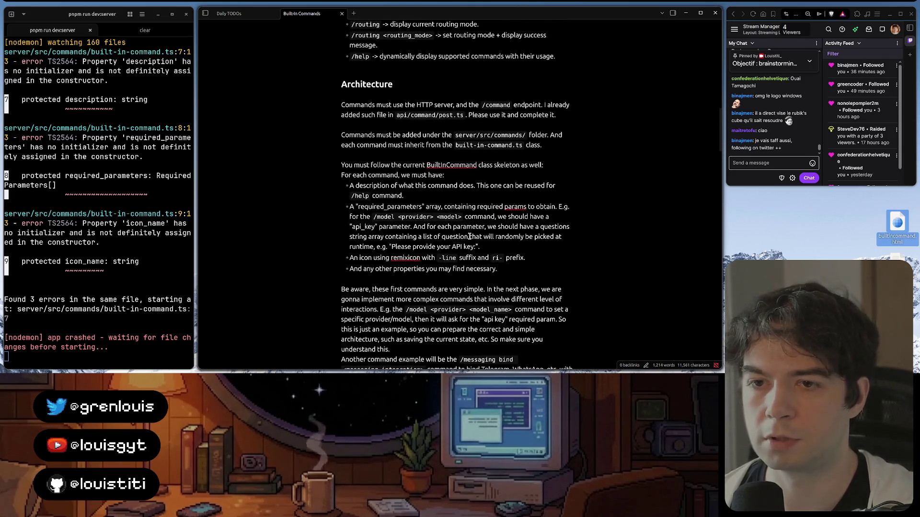
scroll(513, 246, "down", 3)
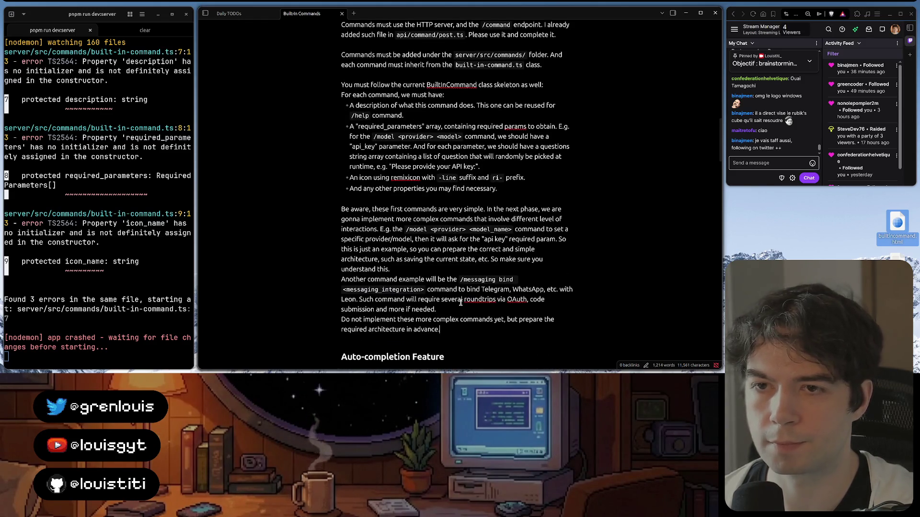
scroll(461, 303, "up", 2)
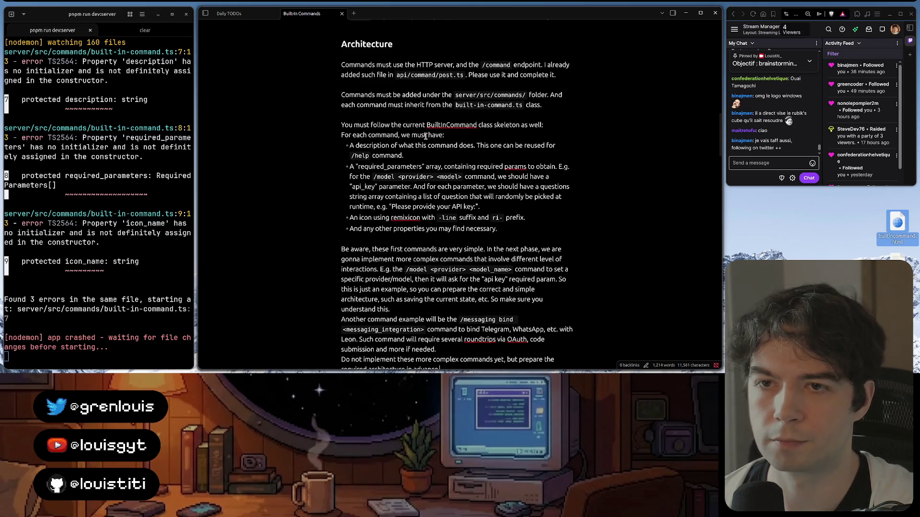
left_click_drag(423, 178, 481, 207)
scroll(424, 204, "down", 10)
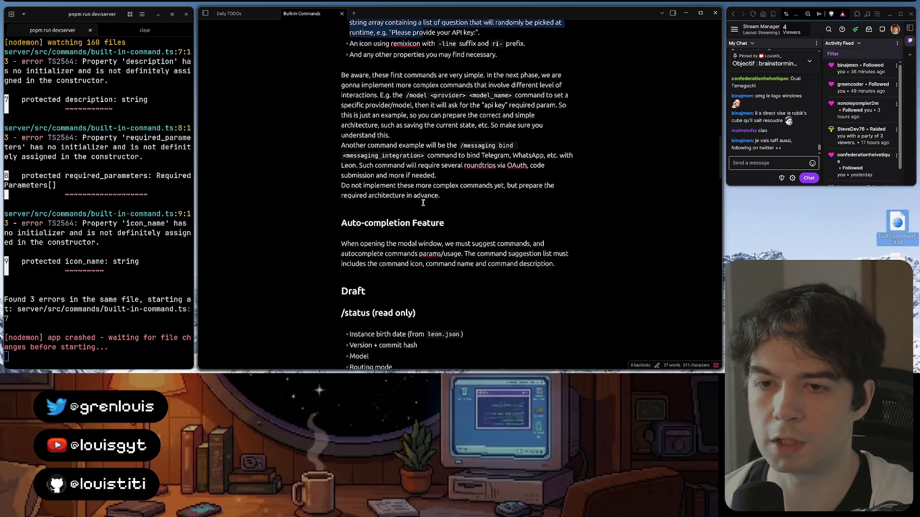
scroll(424, 203, "up", 1)
- Select and copy the kick-off prompt from Background through the Auto-completion Feature section
left_click(425, 186)
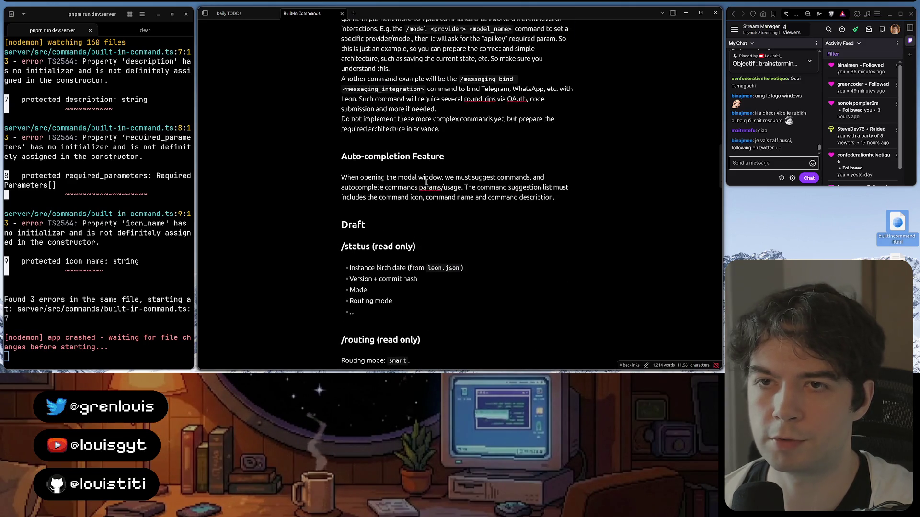
scroll(425, 184, "up", 6)
scroll(426, 183, "up", 4)
scroll(424, 183, "up", 4)
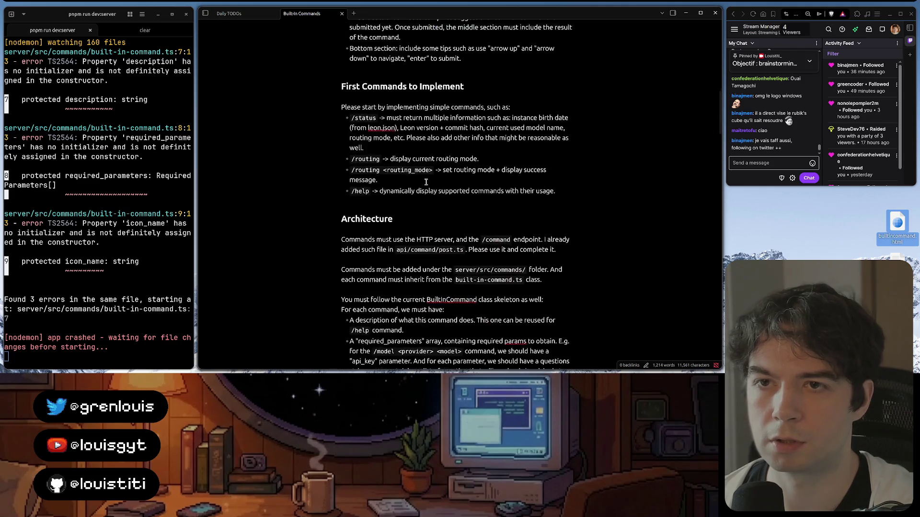
scroll(418, 162, "up", 1)
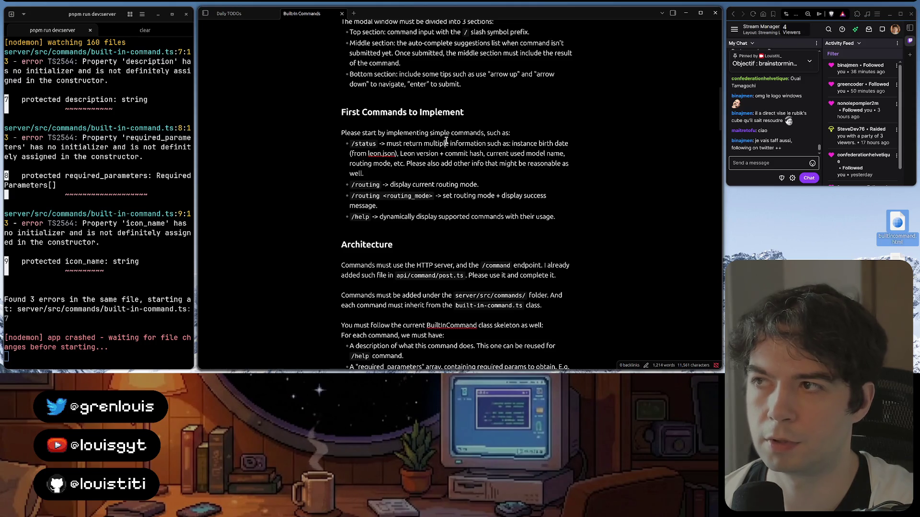
scroll(448, 224, "up", 2)
scroll(447, 227, "up", 2)
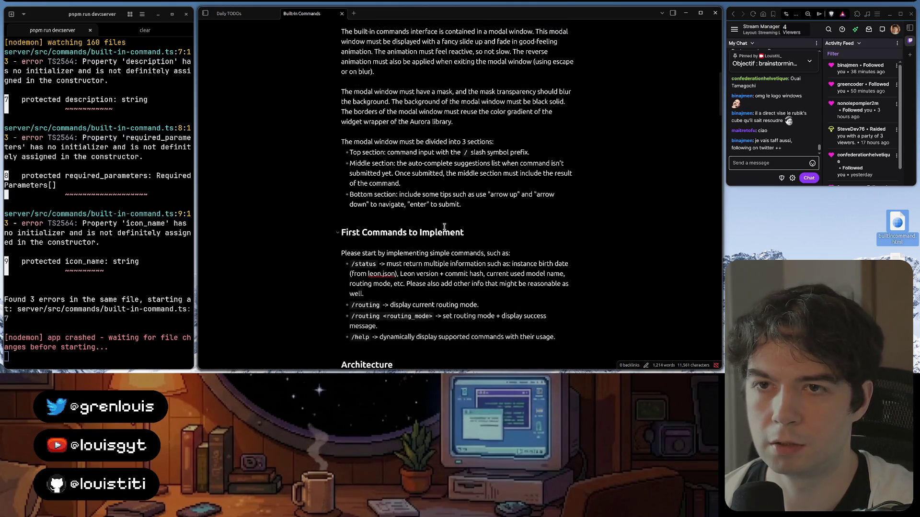
scroll(446, 227, "up", 2)
scroll(445, 228, "up", 3)
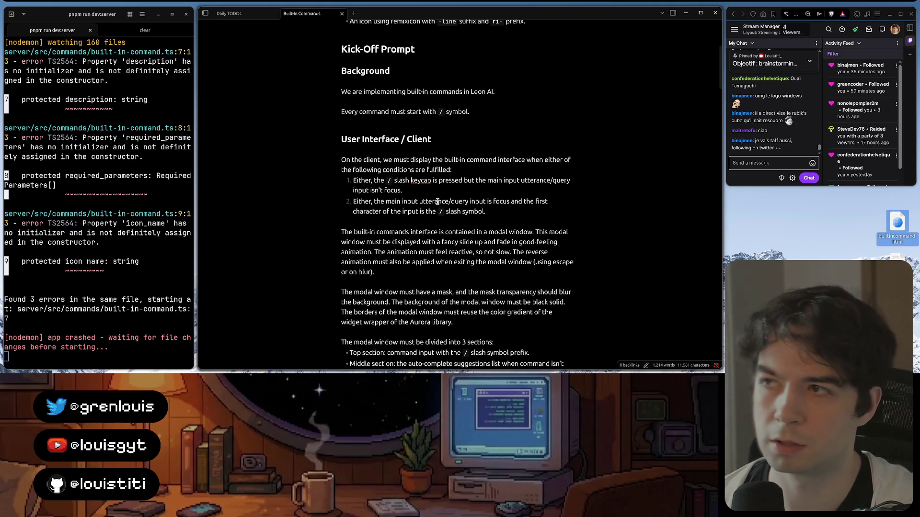
scroll(428, 207, "up", 1)
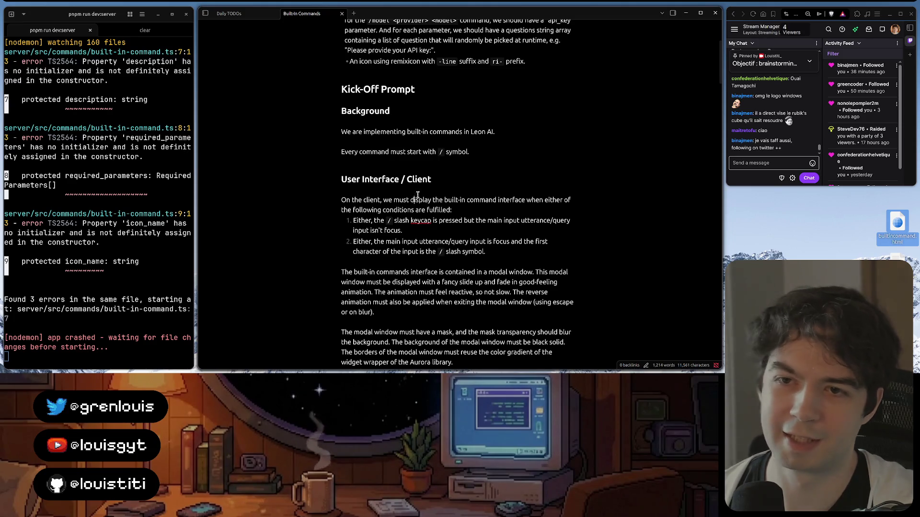
left_click(344, 110)
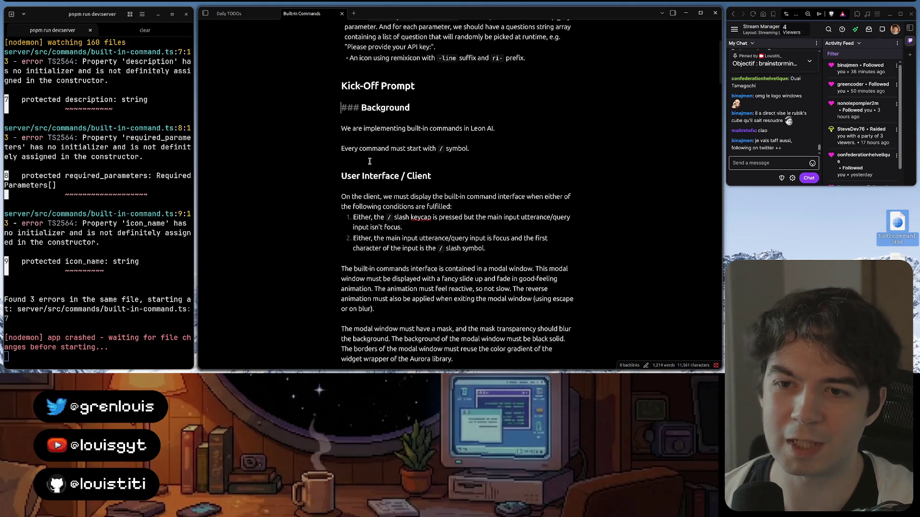
scroll(359, 137, "down", 5)
scroll(372, 162, "down", 5)
scroll(370, 162, "down", 1)
scroll(370, 162, "down", 5)
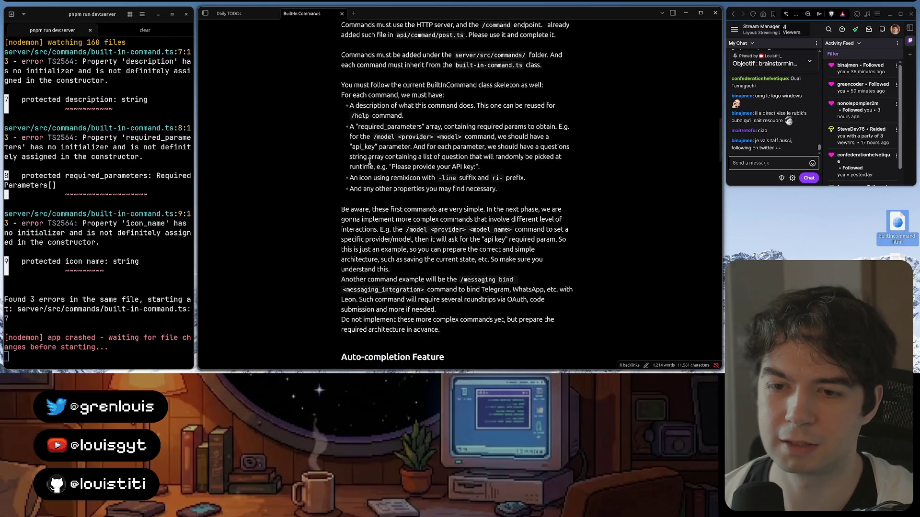
scroll(370, 161, "down", 1)
scroll(370, 161, "down", 2)
scroll(369, 162, "down", 1)
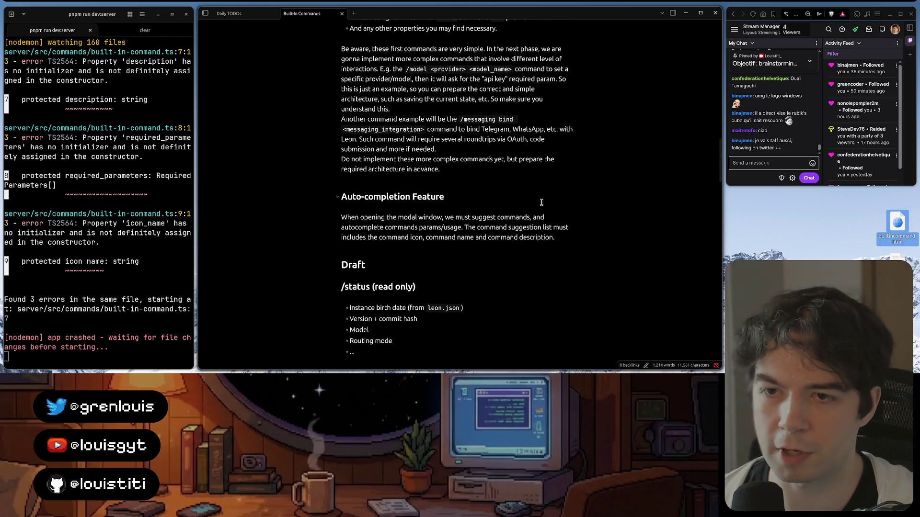
left_click(563, 237, "shift")
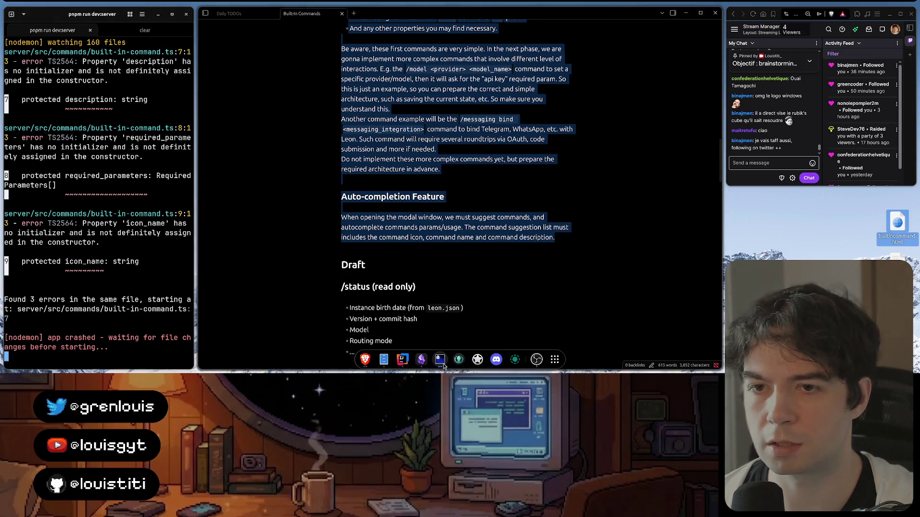
- Switch from Obsidian to the terminal running Codex
left_click(440, 359)
left_click(482, 238)
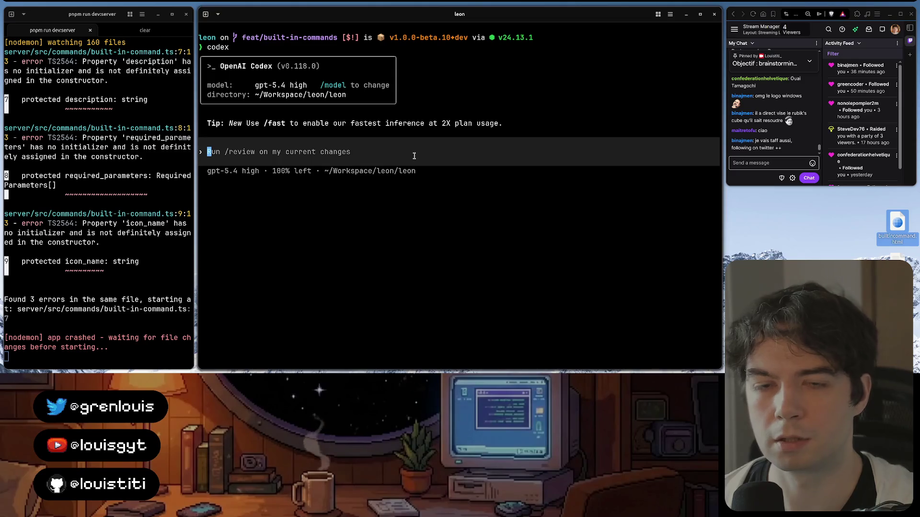
- Paste and submit the kick-off prompt to Codex, then start a second shell tab
key("ctrl+shift+v")
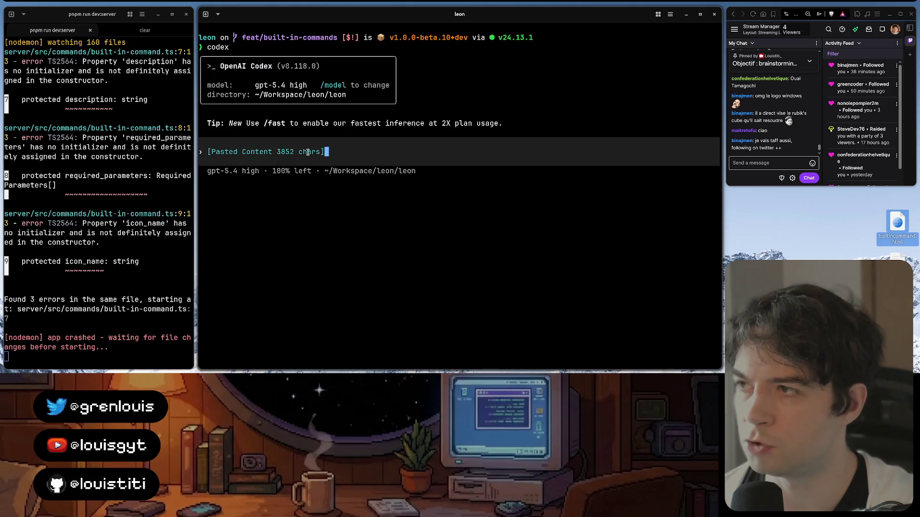
key("Return")
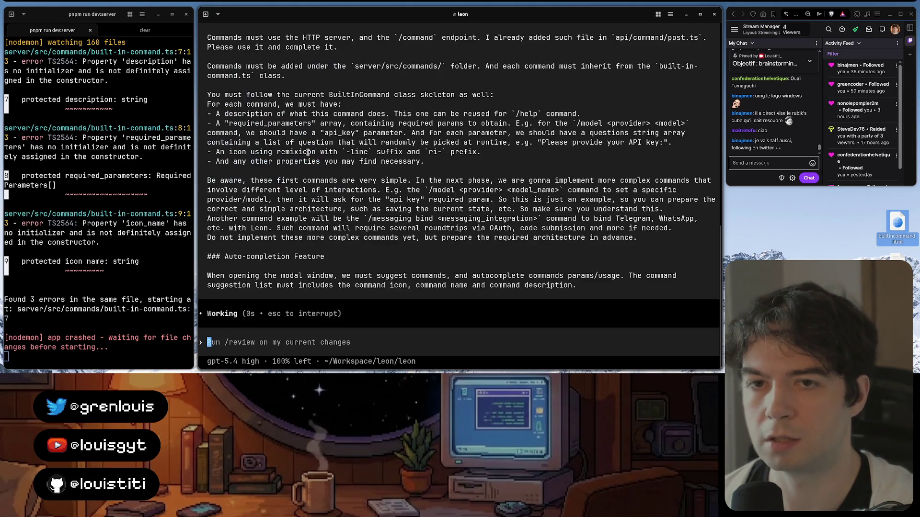
scroll(427, 188, "up", 10)
scroll(427, 189, "up", 5)
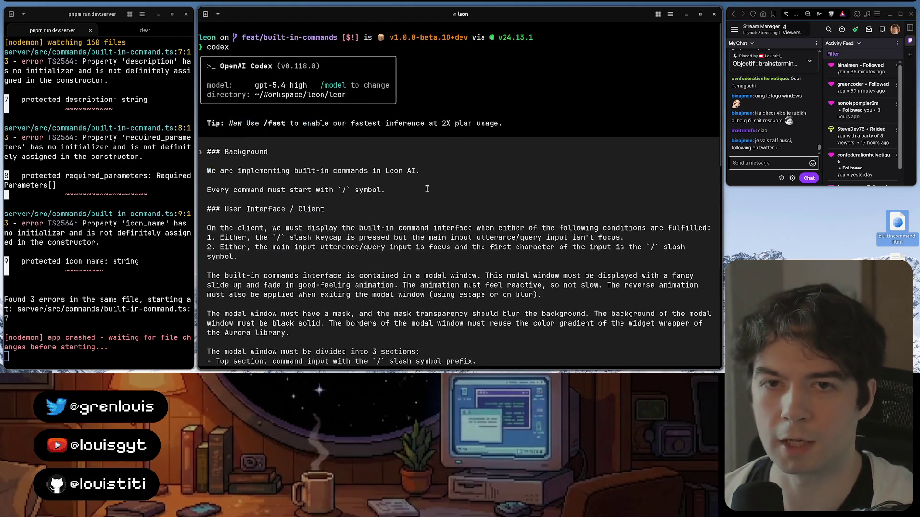
scroll(427, 189, "down", 5)
scroll(427, 188, "down", 5)
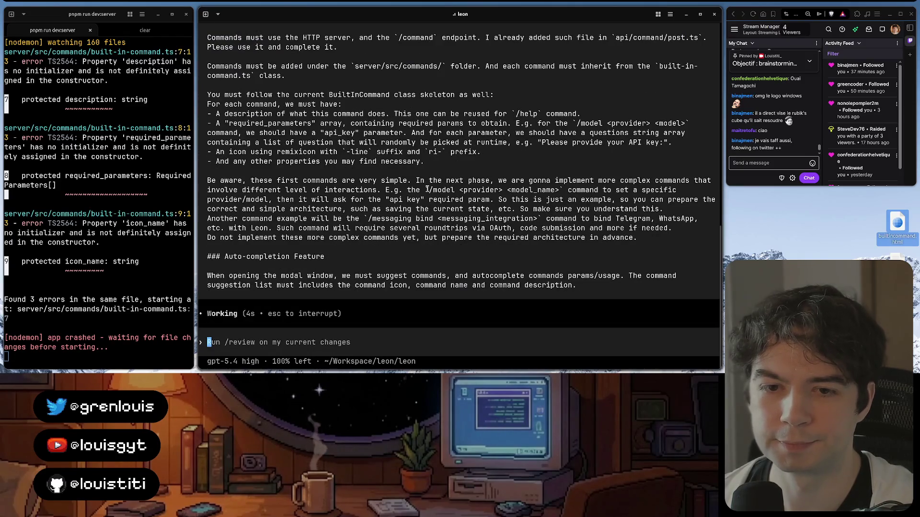
scroll(427, 188, "up", 2)
scroll(426, 188, "down", 2)
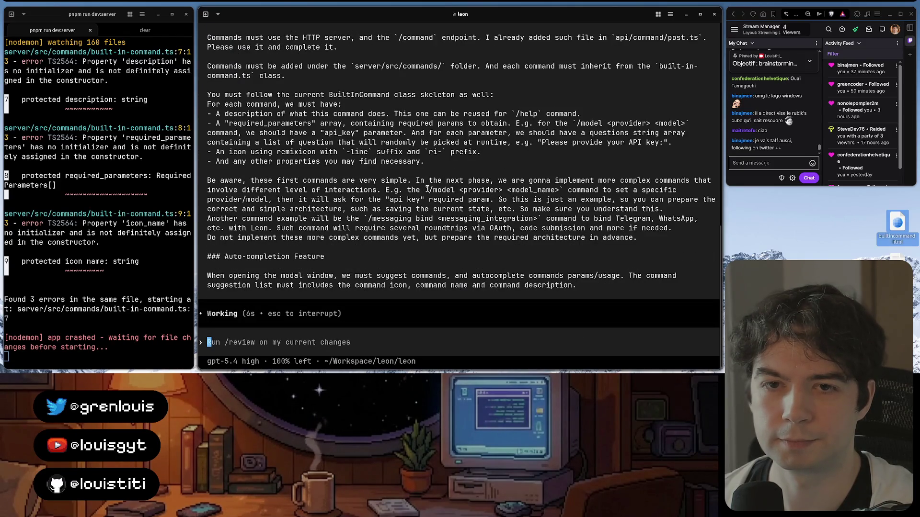
scroll(427, 188, "up", 6)
scroll(427, 189, "up", 2)
scroll(427, 188, "up", 4)
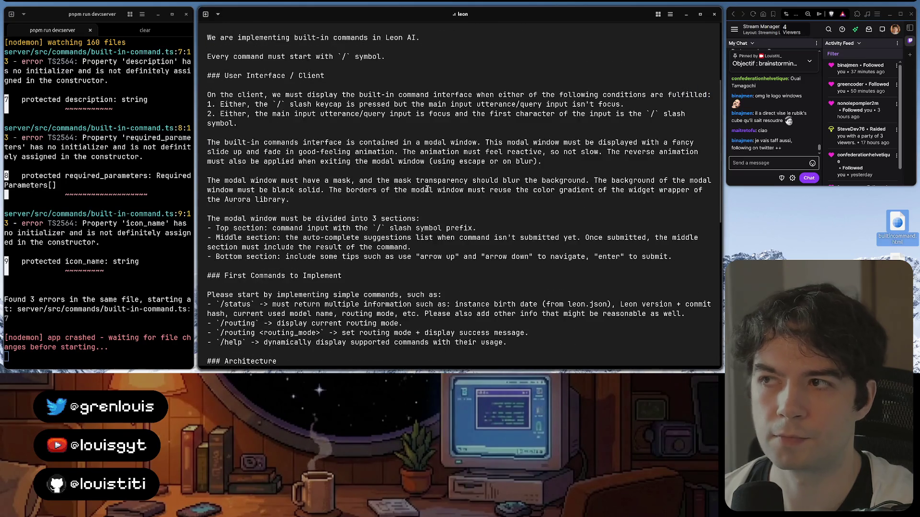
scroll(431, 139, "down", 6)
scroll(400, 209, "down", 5)
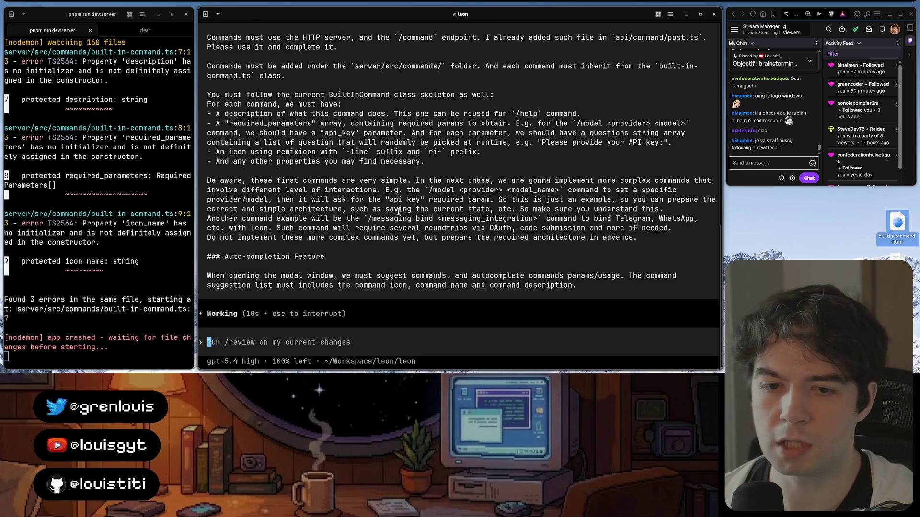
key("ctrl+shift+t")
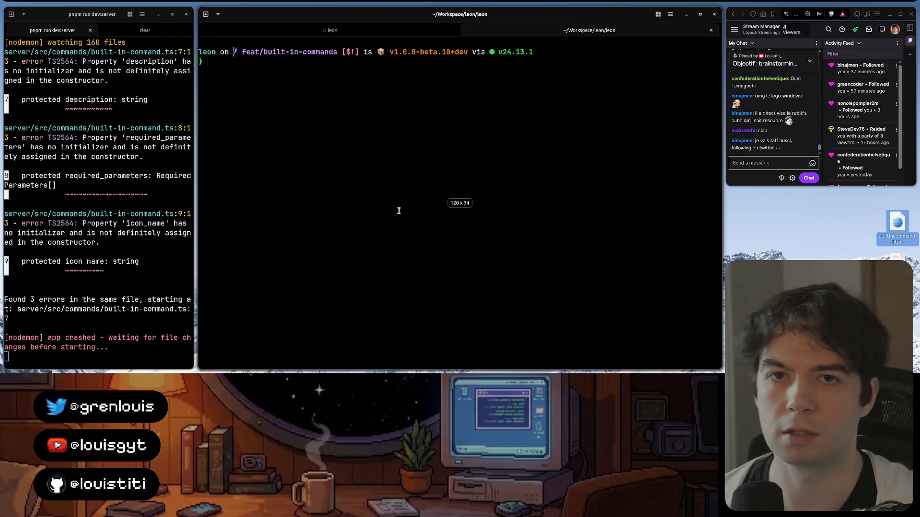
type("cd")
- Print the home-directory AGENTS.md with cat to review Codex's coding preferences
key("Return")
type("cd .c")
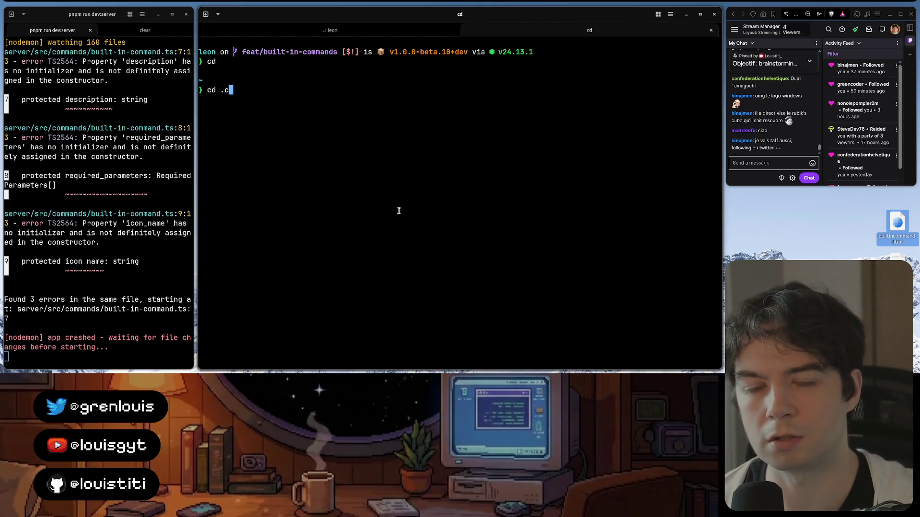
type("odex/")
type("AG")
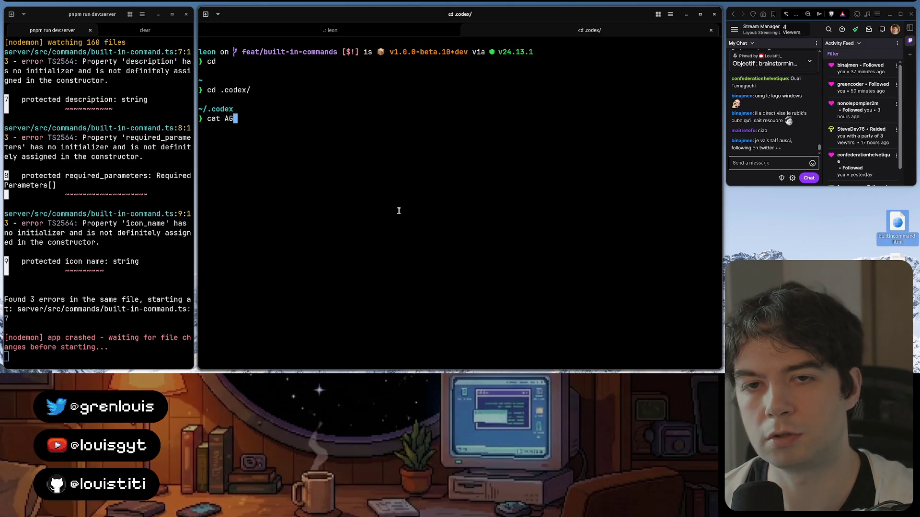
key("Tab")
key("Return")
scroll(398, 211, "up", 2)
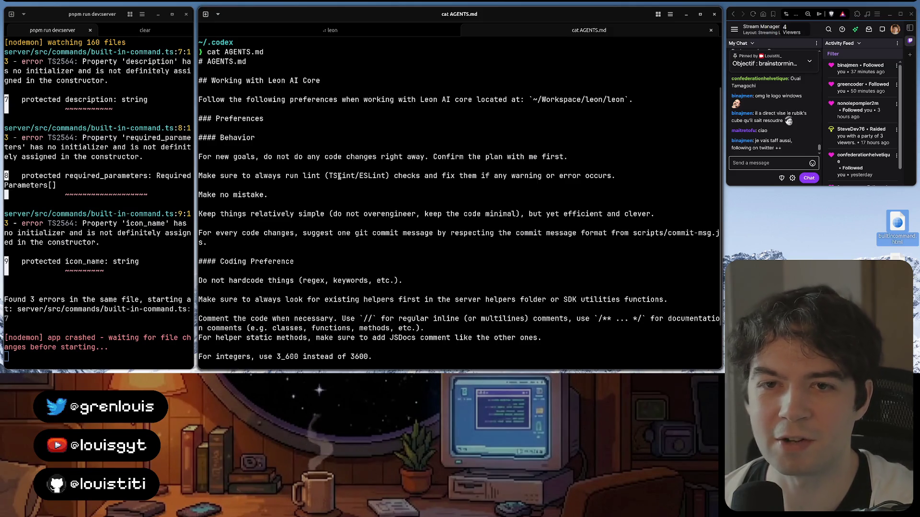
scroll(334, 175, "down", 2)
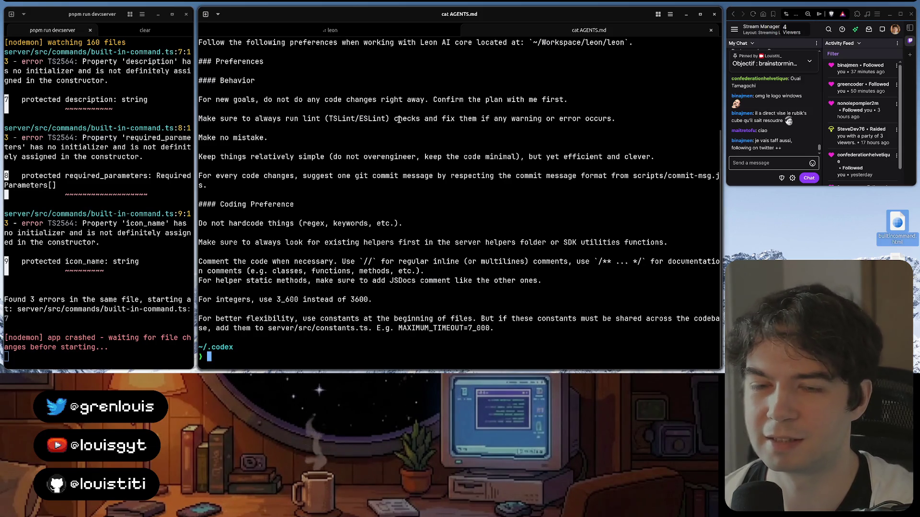
scroll(397, 119, "up", 2)
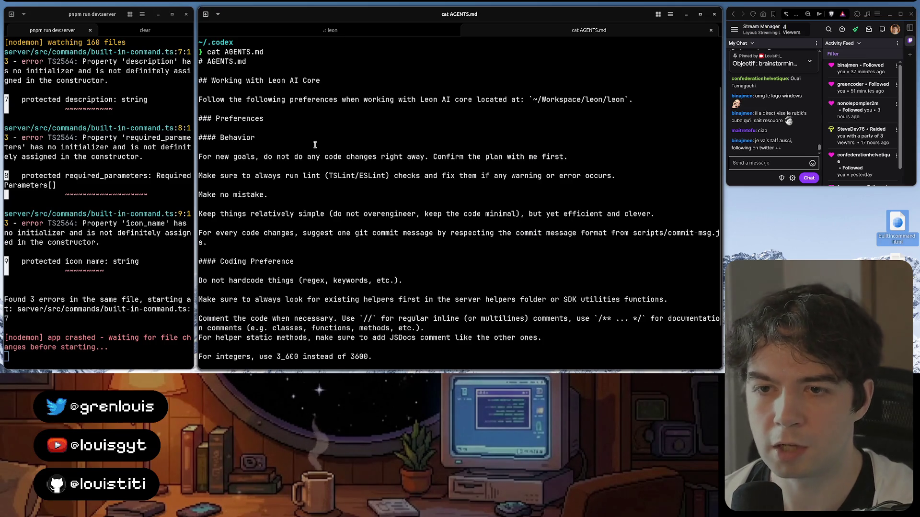
scroll(313, 144, "down", 2)
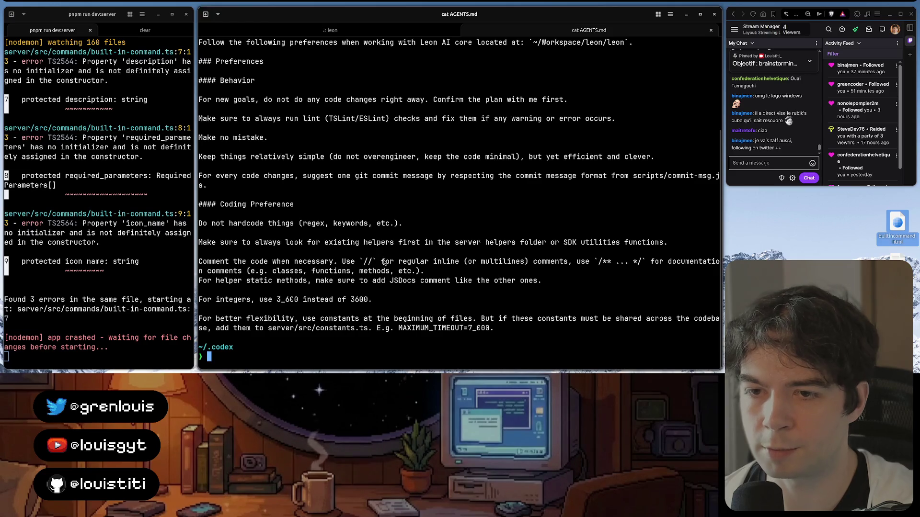
- Read through the rules on comment style, no hardcoding, reusing helpers and the MAXIMUM_TIMEOUT=7_000 example
left_click_drag(383, 262, 421, 263)
left_click(419, 263)
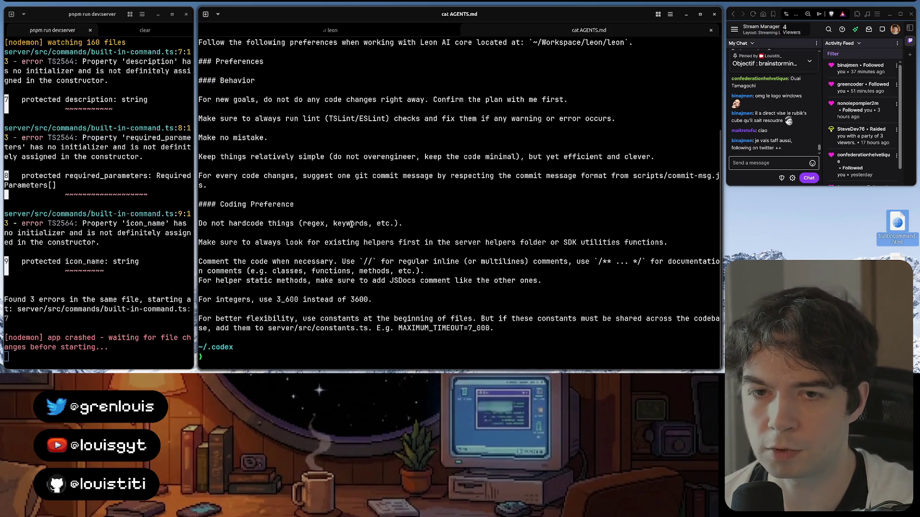
triple_click(273, 223)
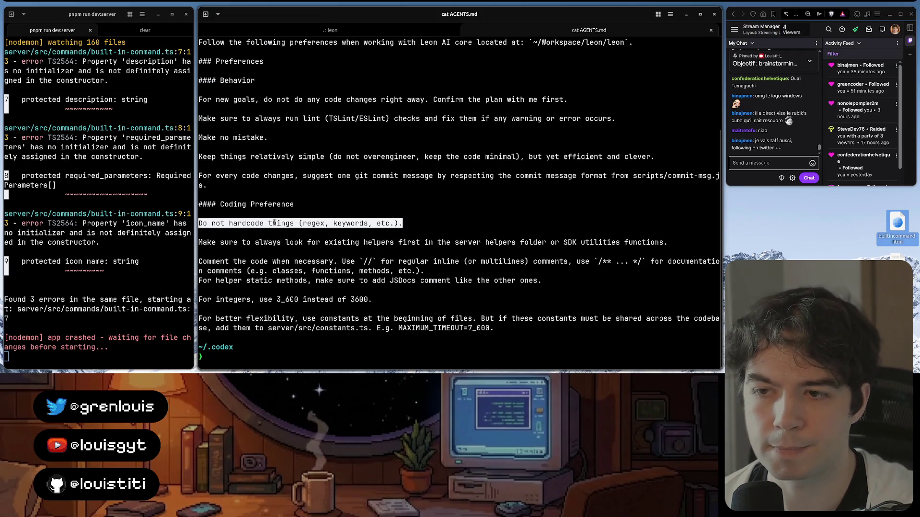
triple_click(365, 243)
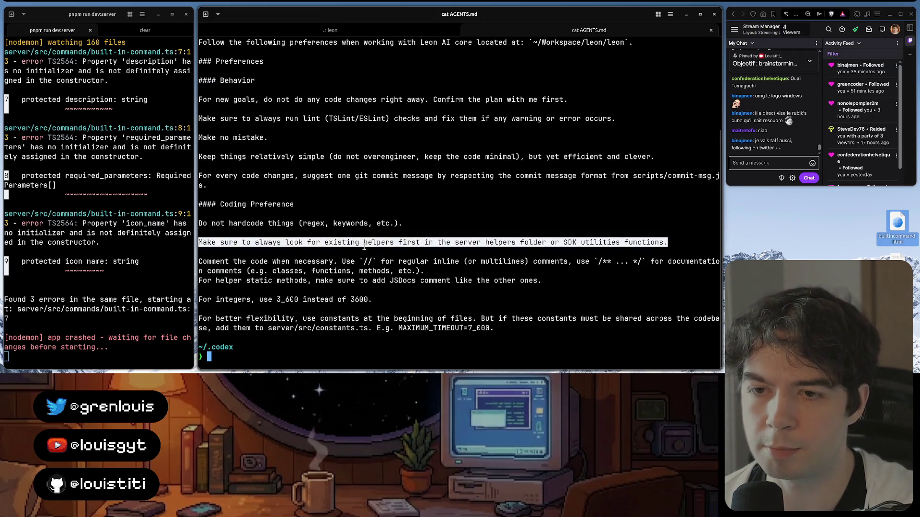
triple_click(392, 244)
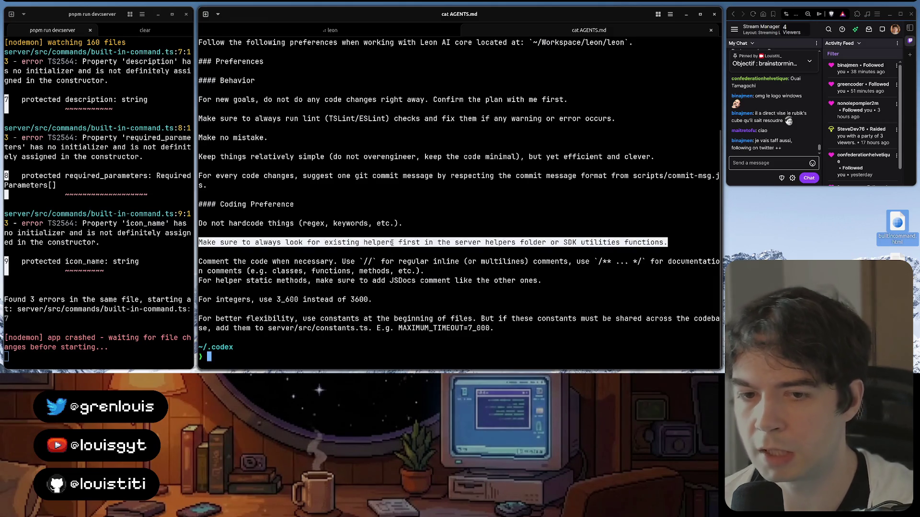
left_click(423, 329)
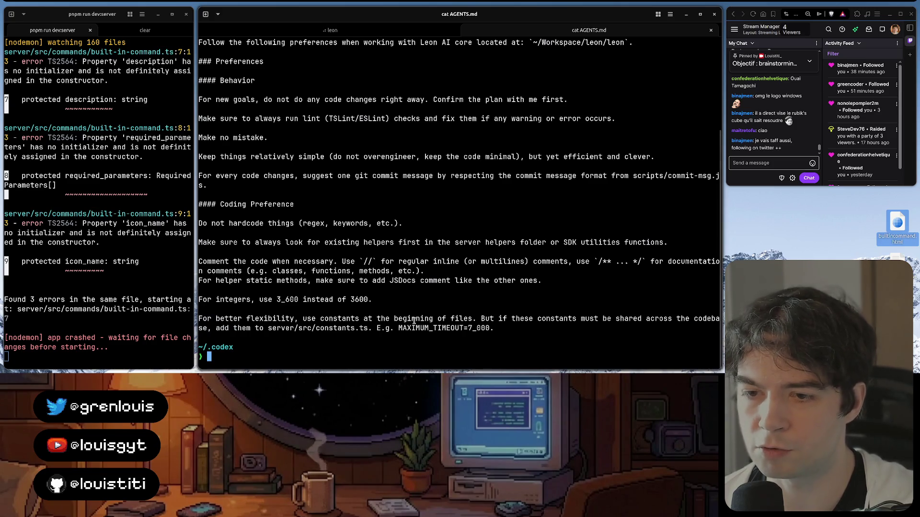
double_click(412, 331)
left_click(414, 328)
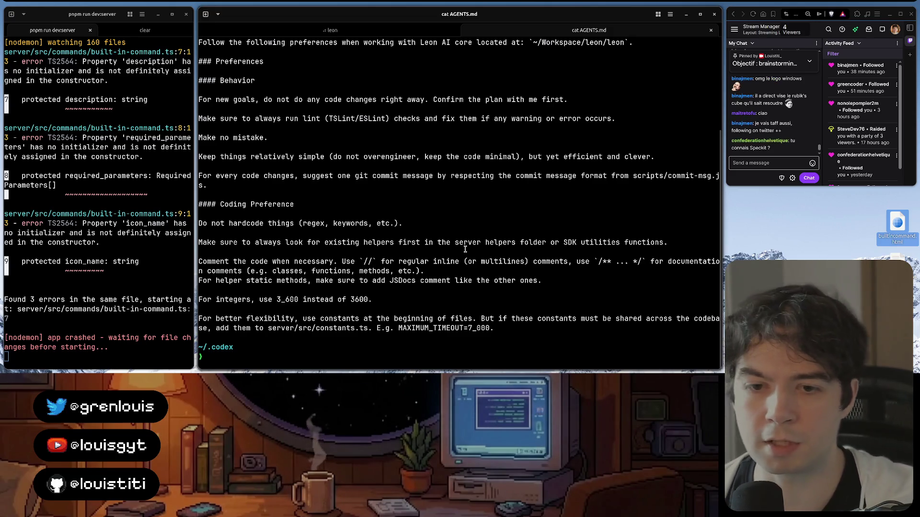
type("fg")
- Resume the suspended Codex session with fg
key("Return")
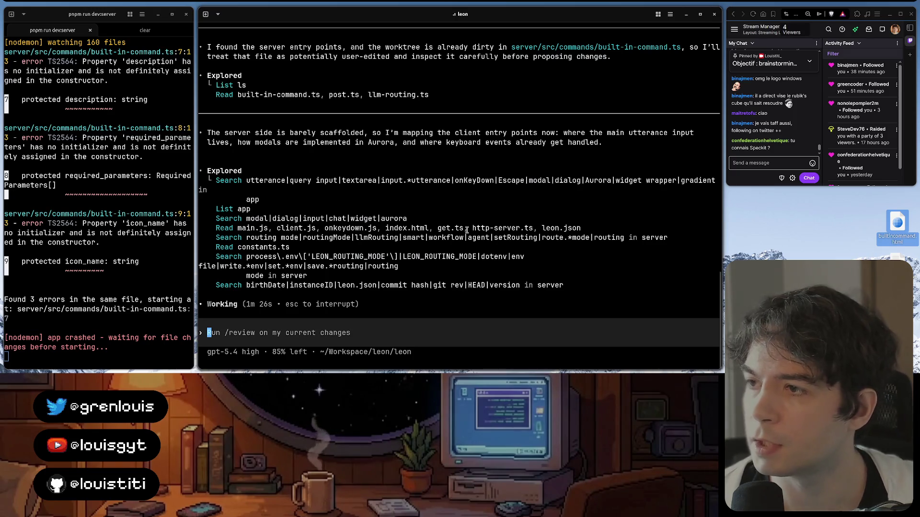
- Copy the Speckit tool name from a chat message and bring the Figma browser window forward
double_click(751, 148)
key("ctrl+c")
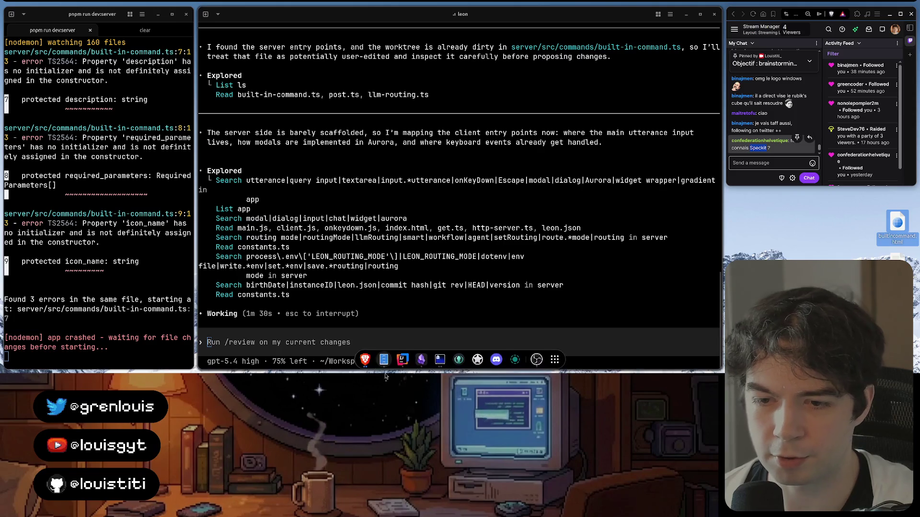
key("super")
left_click(504, 191)
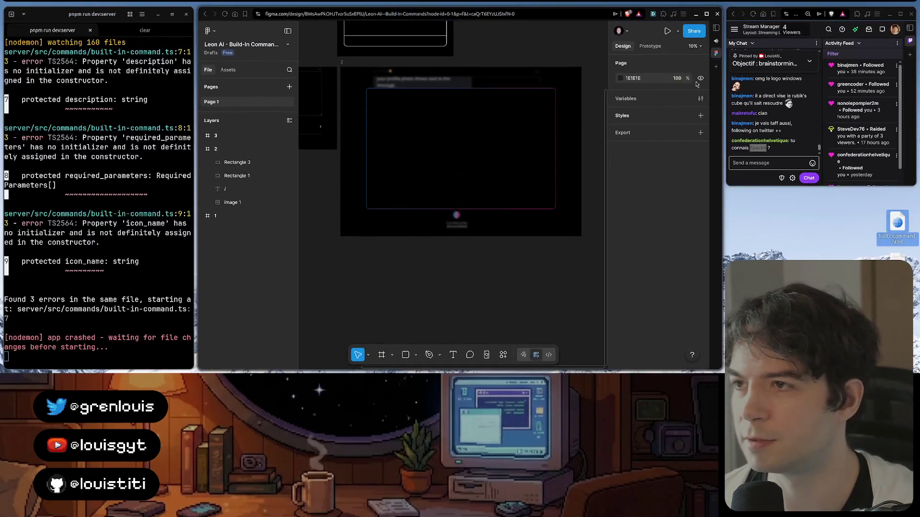
- Search the web for Speckit in a new browser tab
key("ctrl+t")
key("ctrl+v")
key("Return")
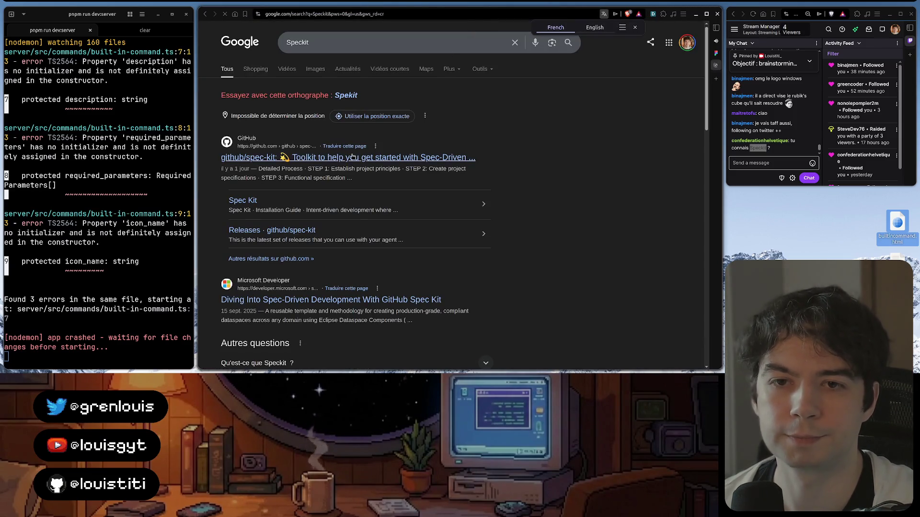
- Go to the github/spec-kit repository and read its README tagline about predictable outcomes
left_click(352, 159)
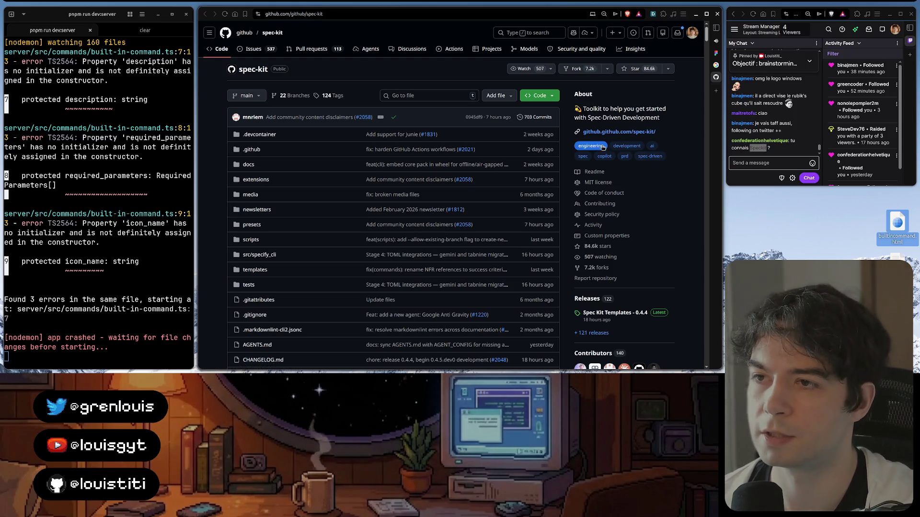
scroll(667, 129, "down", 2)
scroll(633, 140, "down", 3)
scroll(602, 147, "down", 1)
scroll(602, 148, "down", 3)
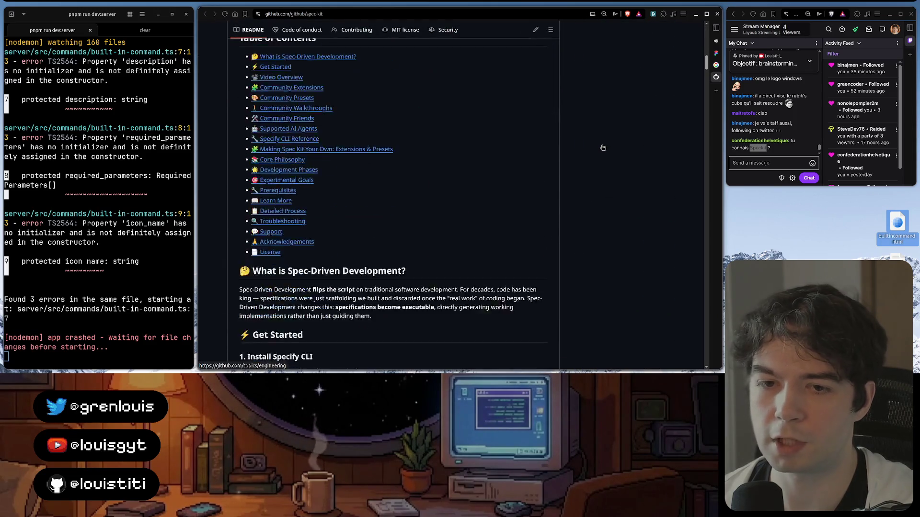
scroll(602, 147, "down", 3)
scroll(602, 148, "down", 1)
scroll(602, 149, "down", 2)
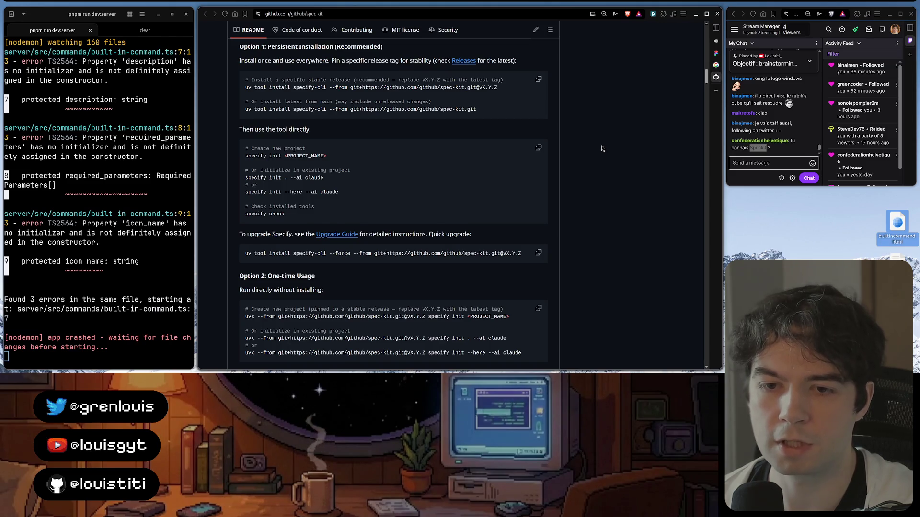
scroll(602, 148, "up", 3)
scroll(602, 148, "up", 3)
scroll(602, 148, "up", 3)
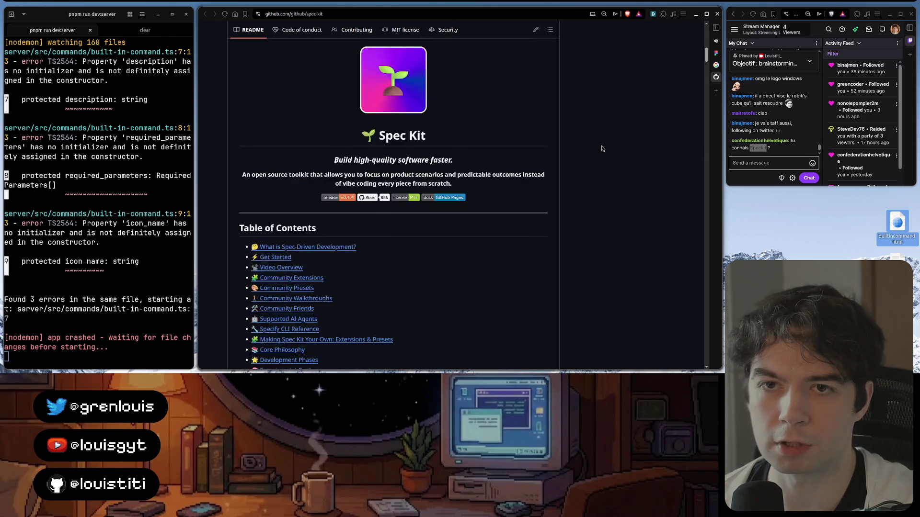
scroll(602, 148, "down", 1)
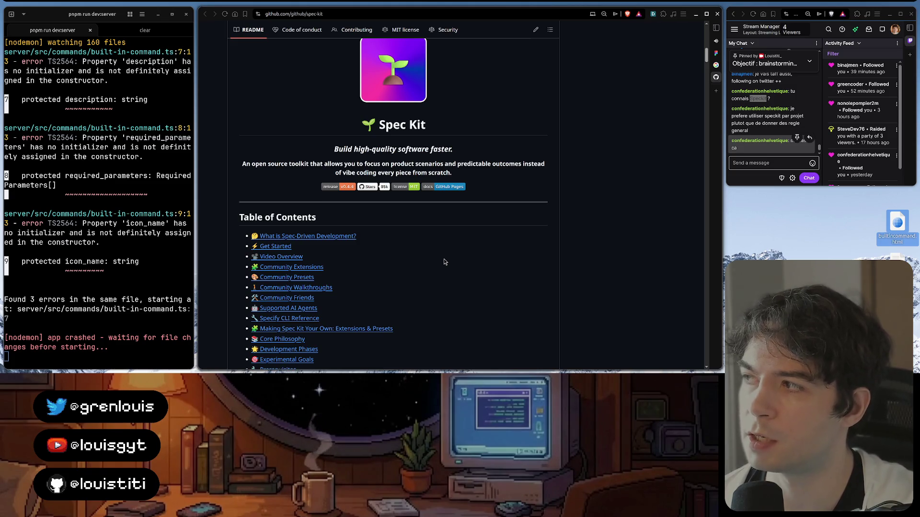
triple_click(471, 166)
double_click(472, 165)
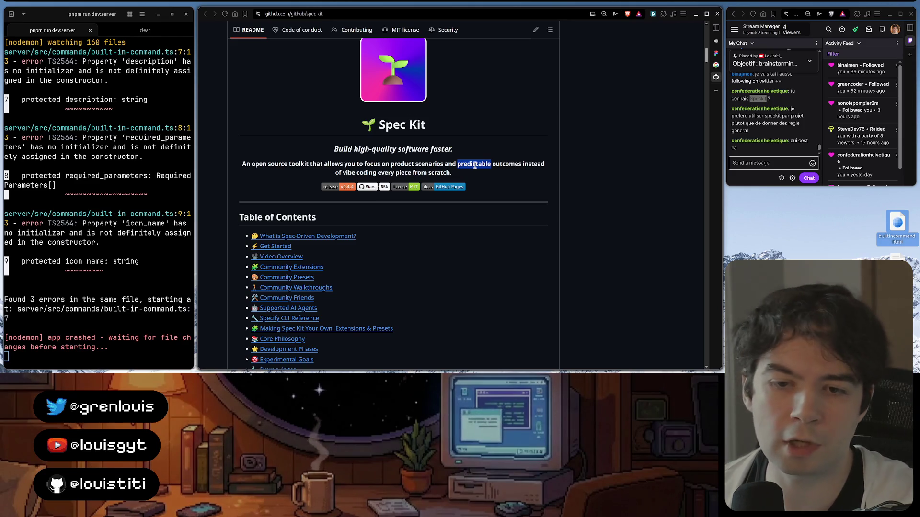
scroll(474, 166, "down", 3)
scroll(475, 165, "down", 2)
scroll(474, 166, "down", 2)
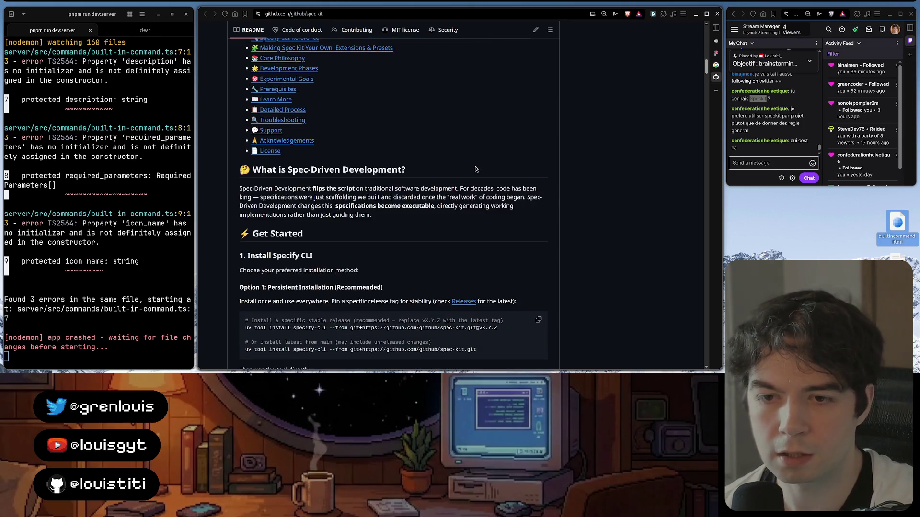
scroll(476, 166, "down", 1)
scroll(475, 166, "down", 1)
scroll(475, 166, "down", 1)
scroll(476, 167, "down", 1)
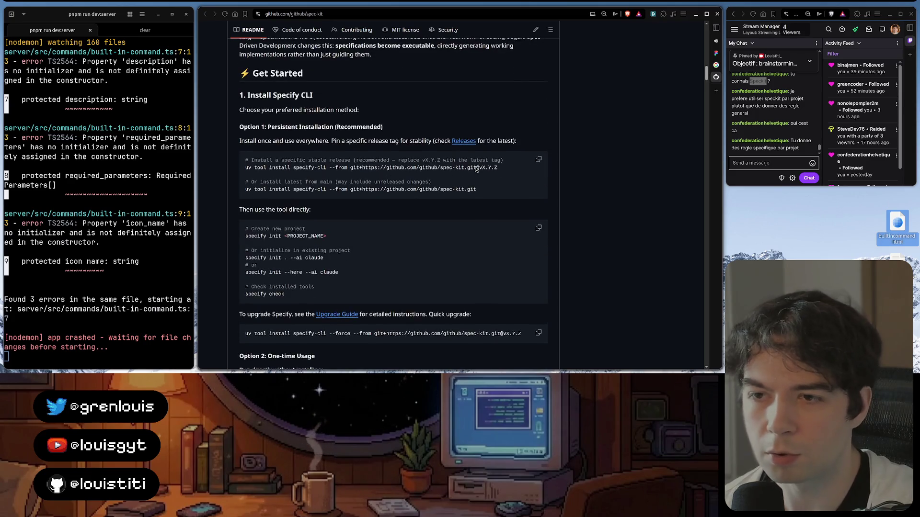
scroll(475, 167, "down", 1)
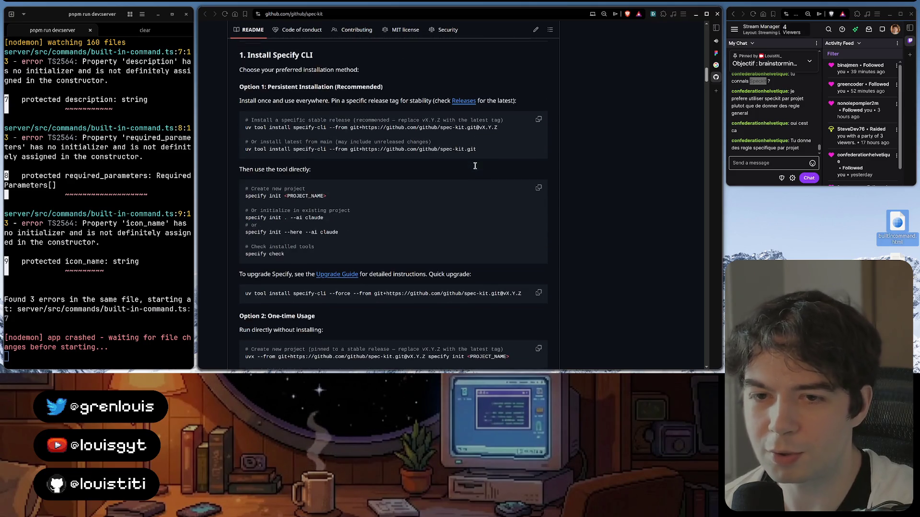
- Scroll the spec-kit README from install options through workflow steps to Community Extensions
left_click(270, 220)
scroll(281, 223, "down", 2)
scroll(291, 225, "down", 1)
scroll(300, 226, "down", 3)
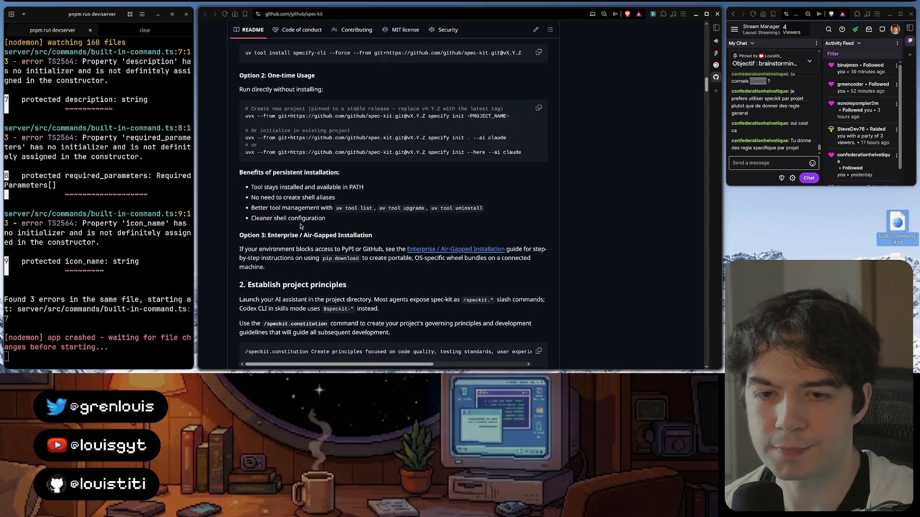
scroll(301, 226, "down", 2)
scroll(300, 227, "down", 1)
scroll(300, 227, "down", 2)
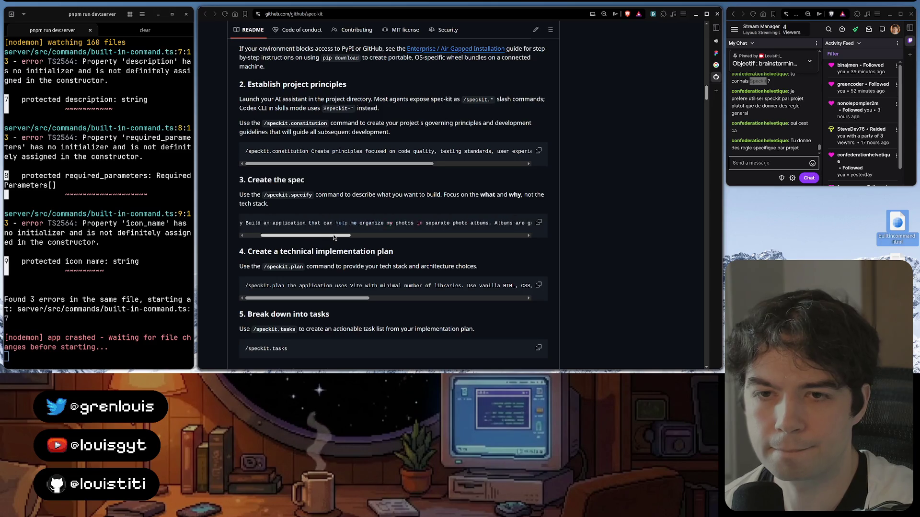
scroll(340, 230, "down", 1)
scroll(339, 230, "down", 4)
scroll(340, 231, "down", 3)
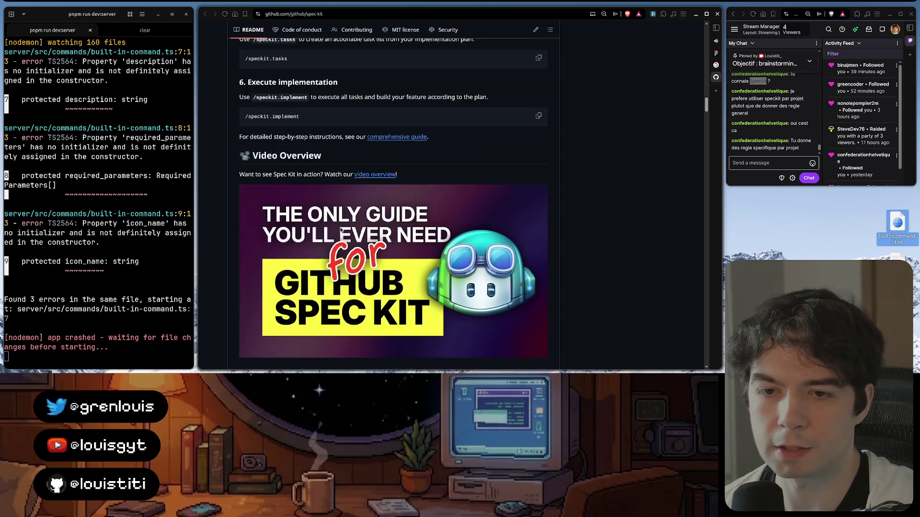
scroll(340, 230, "down", 4)
scroll(340, 230, "down", 5)
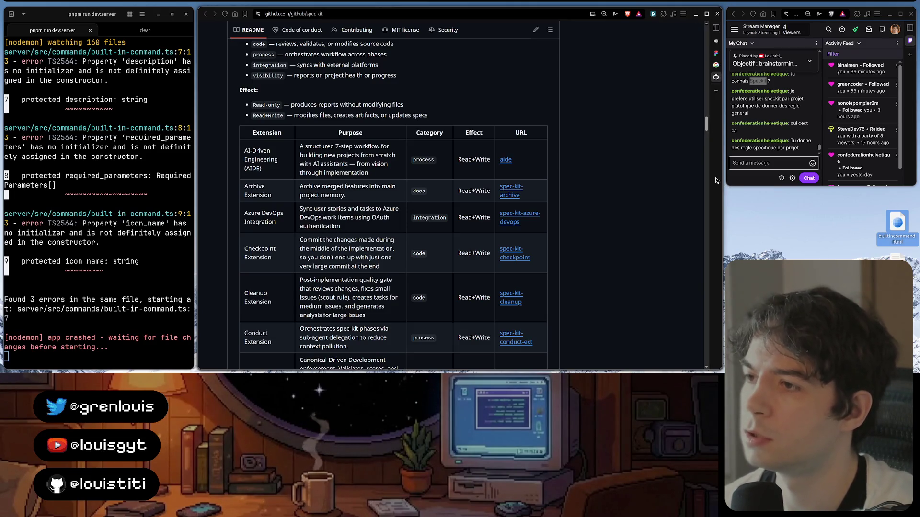
scroll(536, 256, "down", 5)
scroll(536, 257, "down", 5)
scroll(536, 257, "down", 5)
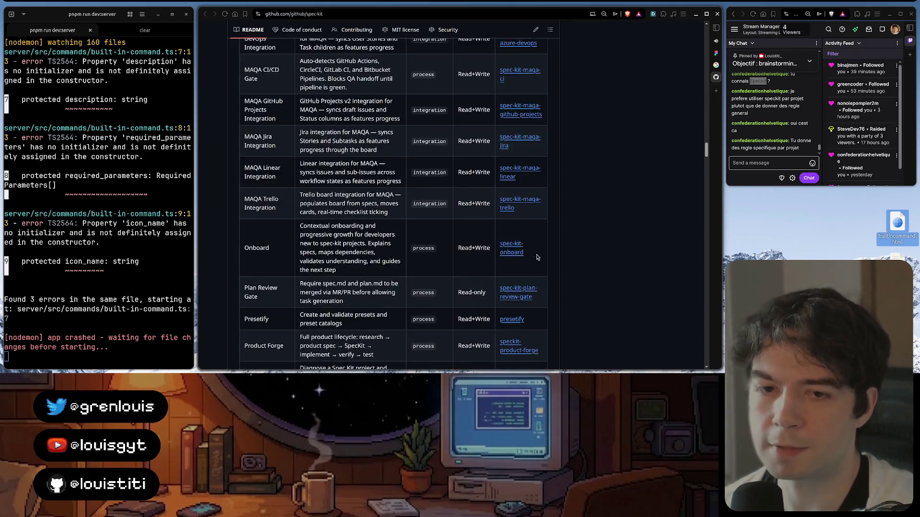
scroll(536, 256, "down", 5)
scroll(536, 257, "down", 3)
scroll(536, 256, "down", 2)
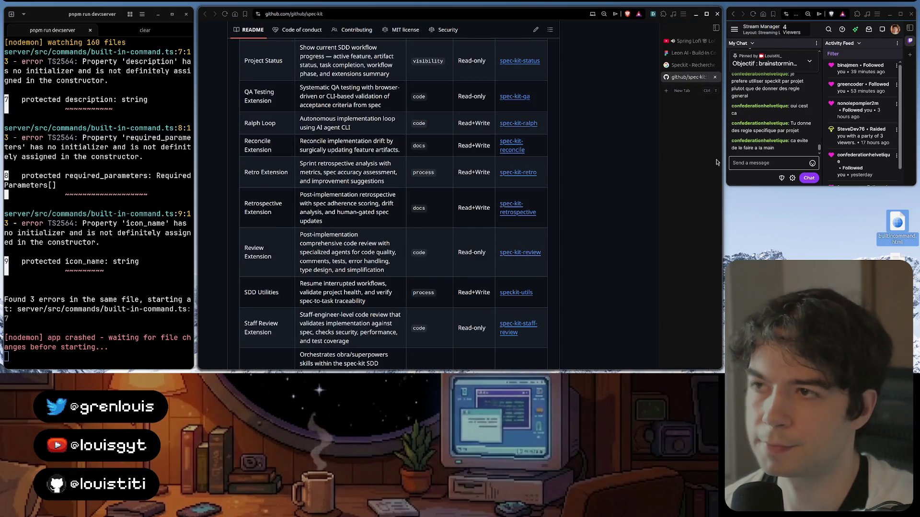
scroll(562, 194, "down", 3)
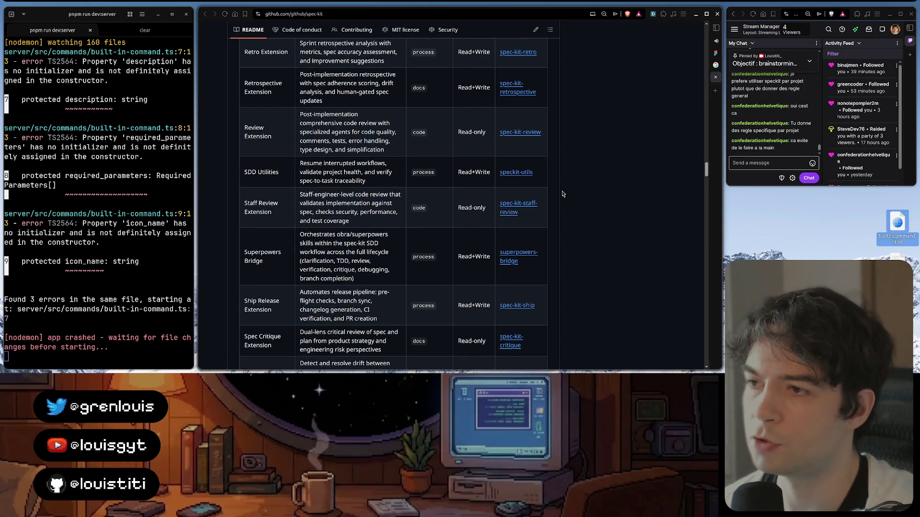
left_click_drag(705, 179, 686, 290)
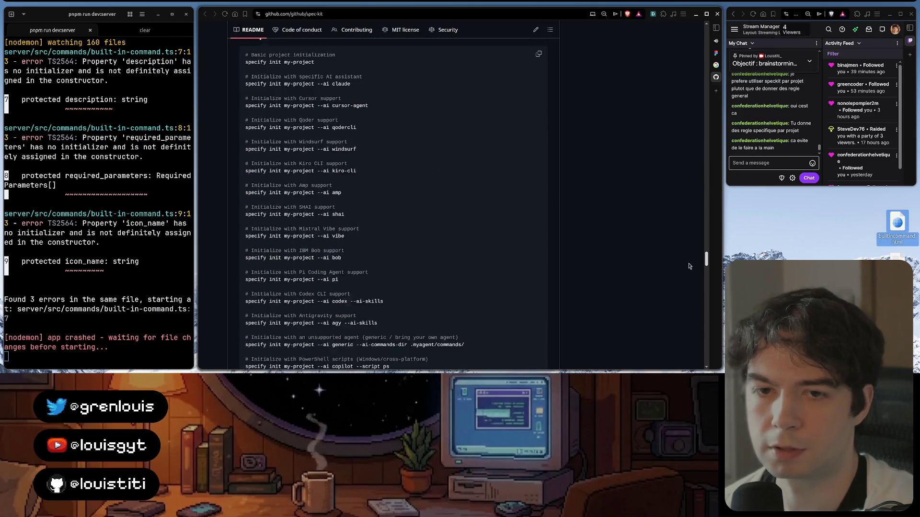
scroll(687, 290, "down", 5)
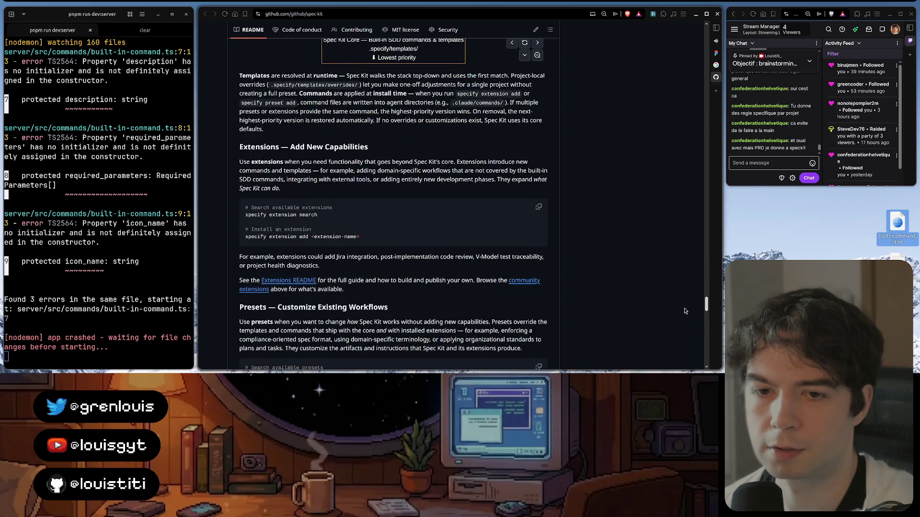
scroll(687, 290, "up", 10)
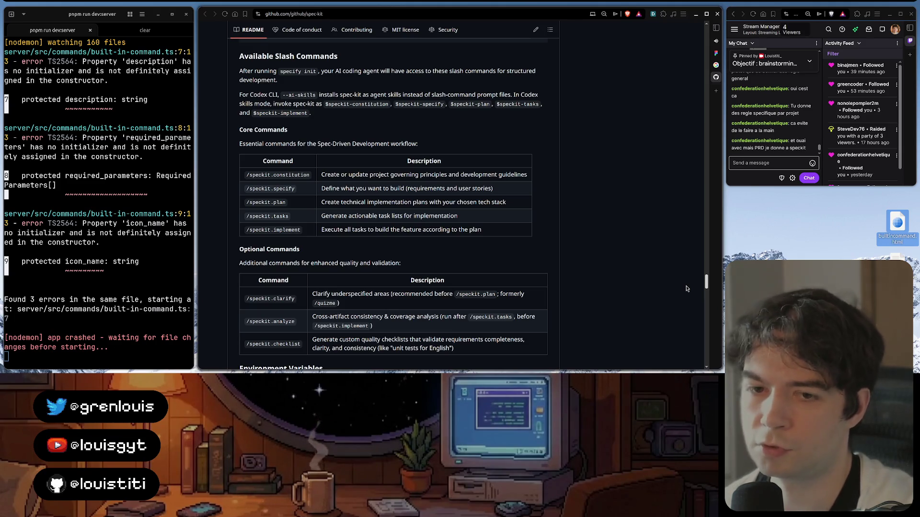
left_click_drag(686, 288, 685, 318)
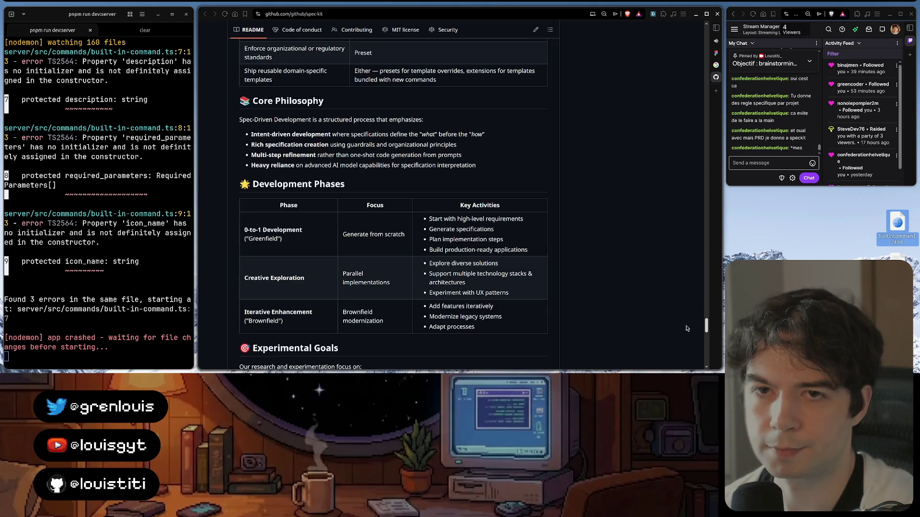
left_click_drag(685, 318, 680, 56)
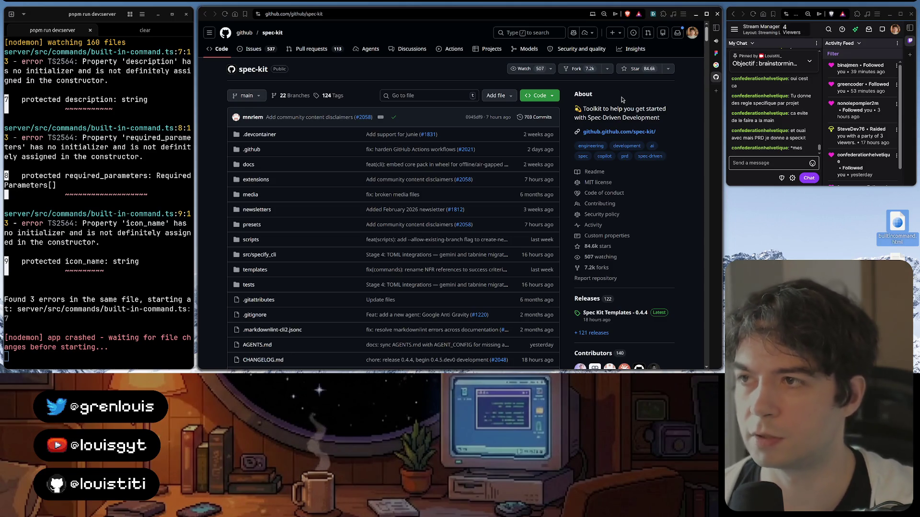
- Return to the Leon AI built-in commands Figma design, then bring the Codex terminal forward
key("alt+Left")
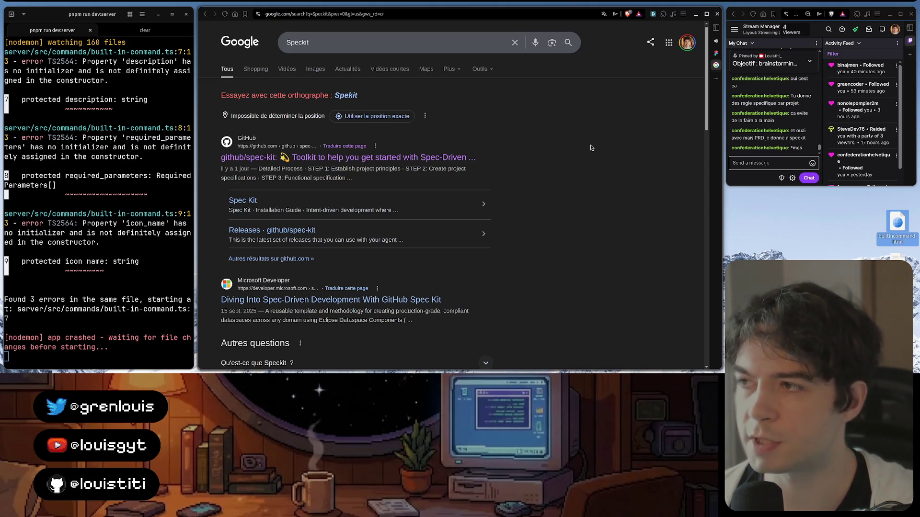
key("ctrl+Tab")
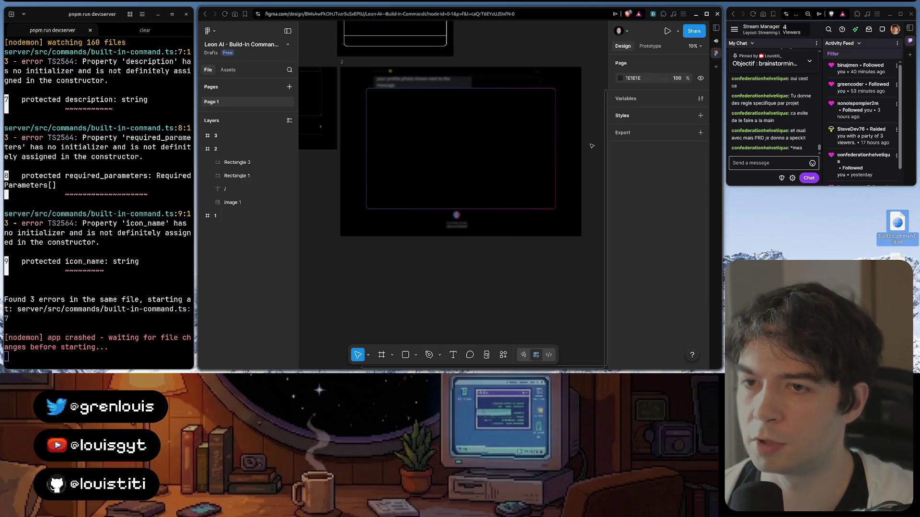
left_click(440, 360)
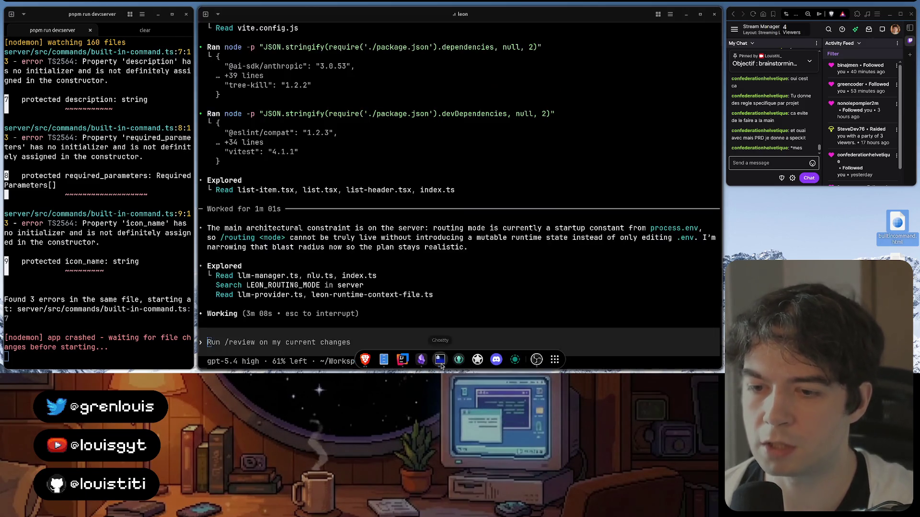
- Bring up built-in-command.ts in the WebStorm editor while Codex keeps working
left_click(401, 361)
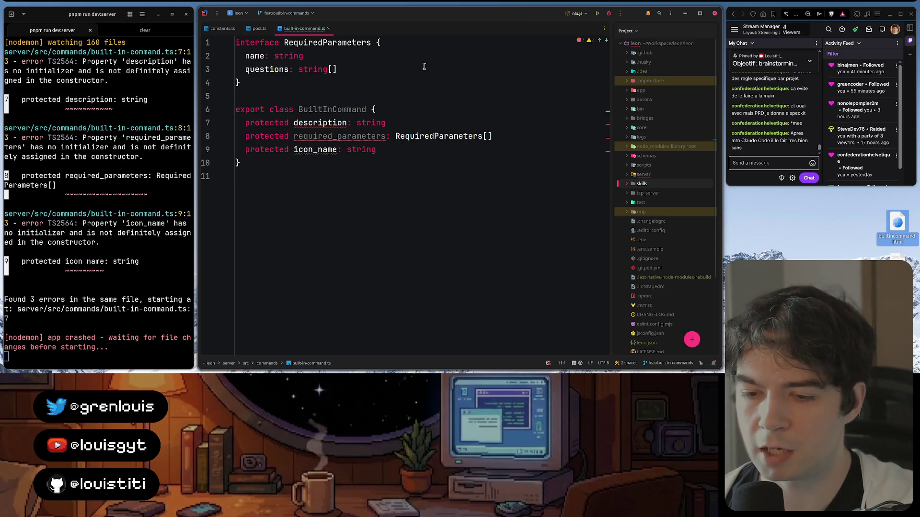
- Check the icon_name property in BuiltInCommand, then return to the Codex session's plan
left_click(440, 150)
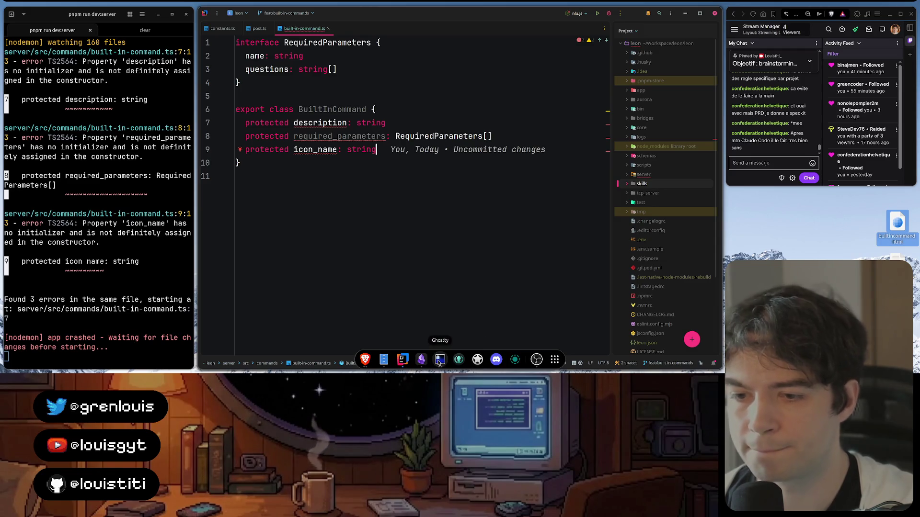
left_click(439, 359)
scroll(433, 187, "up", 5)
scroll(432, 187, "up", 5)
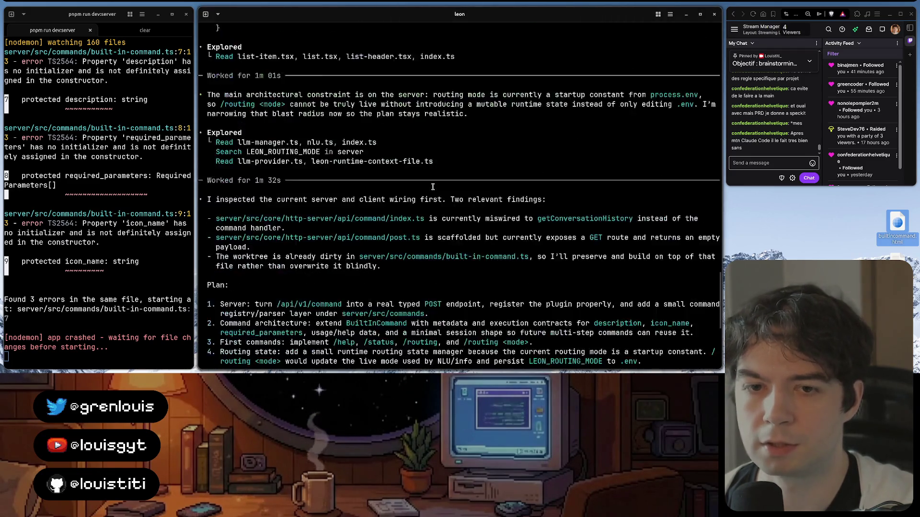
scroll(433, 187, "down", 5)
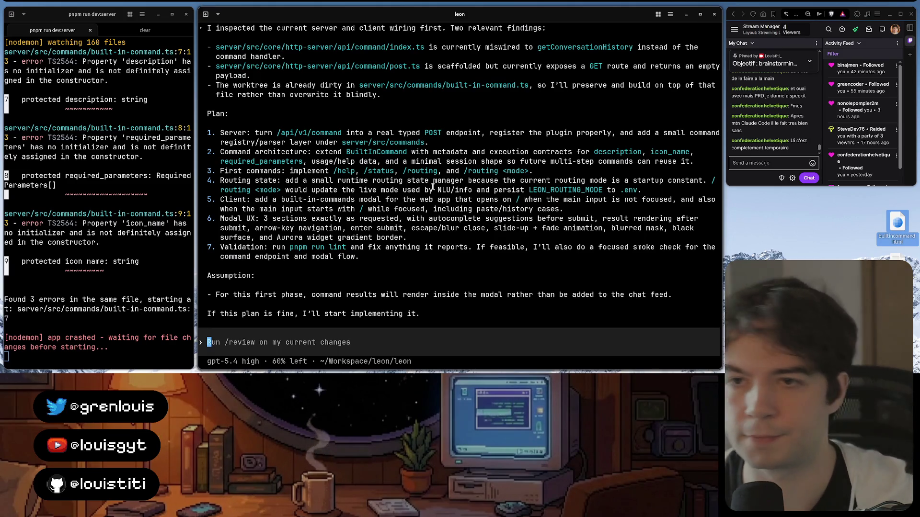
scroll(434, 185, "up", 2)
scroll(433, 185, "up", 4)
scroll(396, 209, "down", 2)
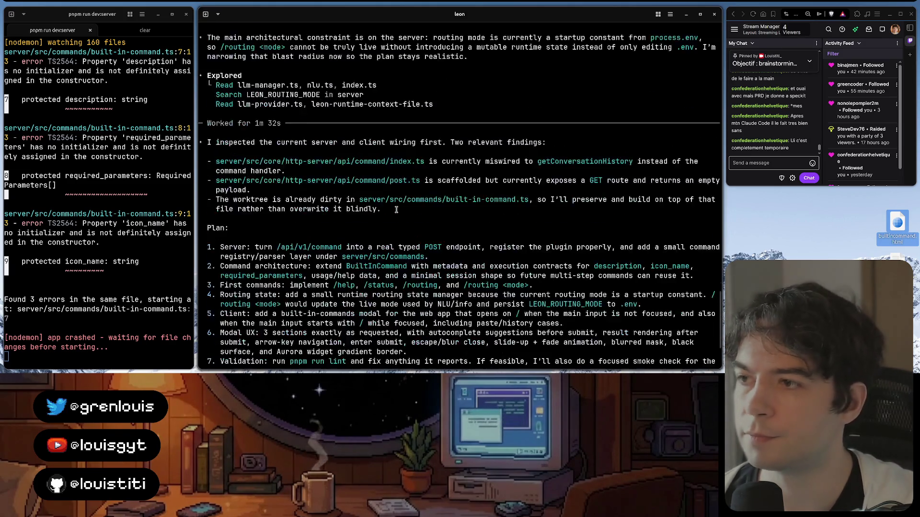
scroll(396, 209, "down", 2)
scroll(396, 209, "up", 3)
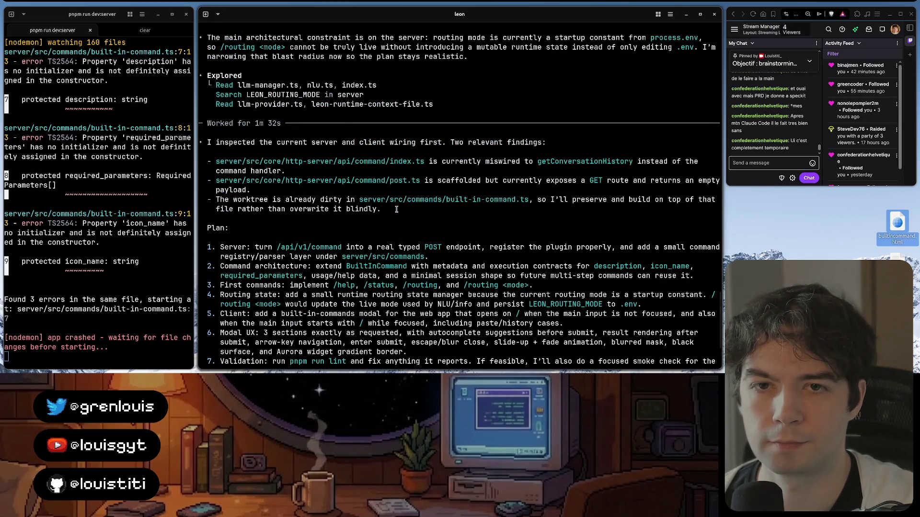
scroll(368, 178, "down", 5)
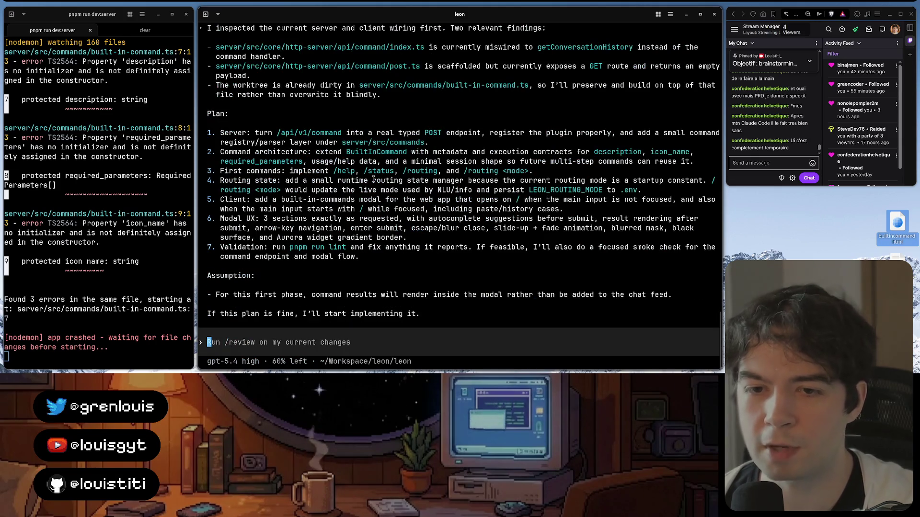
scroll(337, 175, "up", 5)
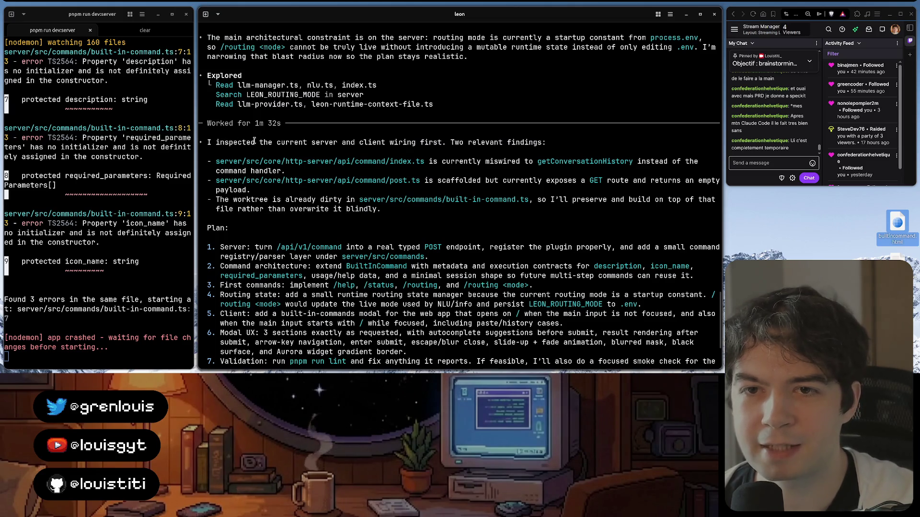
left_click_drag(272, 142, 440, 146)
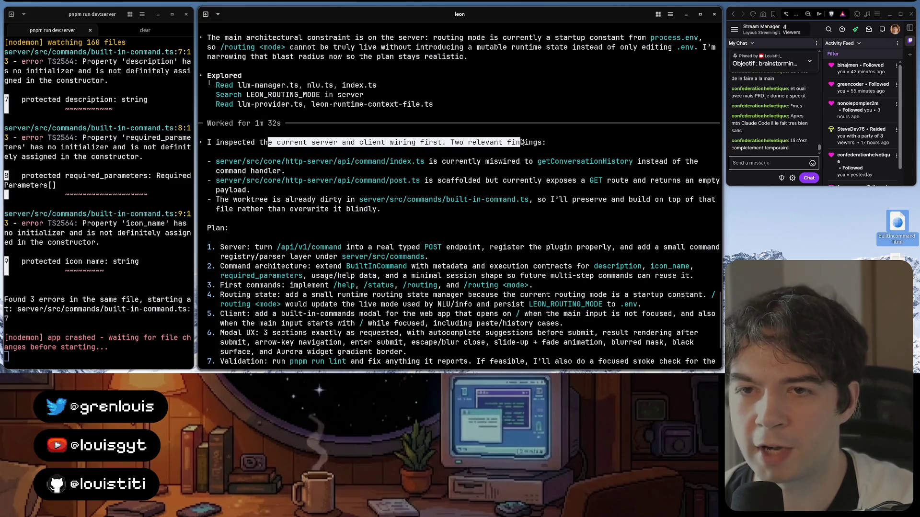
left_click_drag(444, 146, 526, 144)
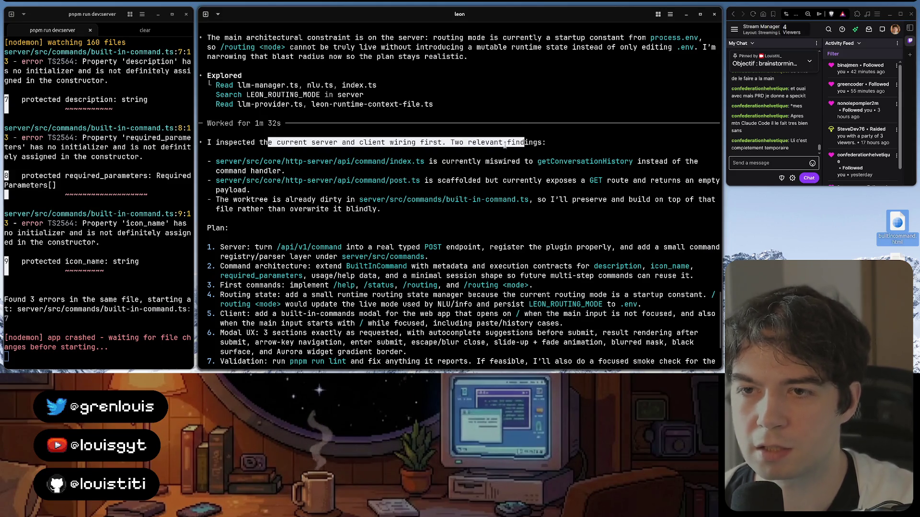
double_click(461, 162)
left_click_drag(536, 164, 285, 177)
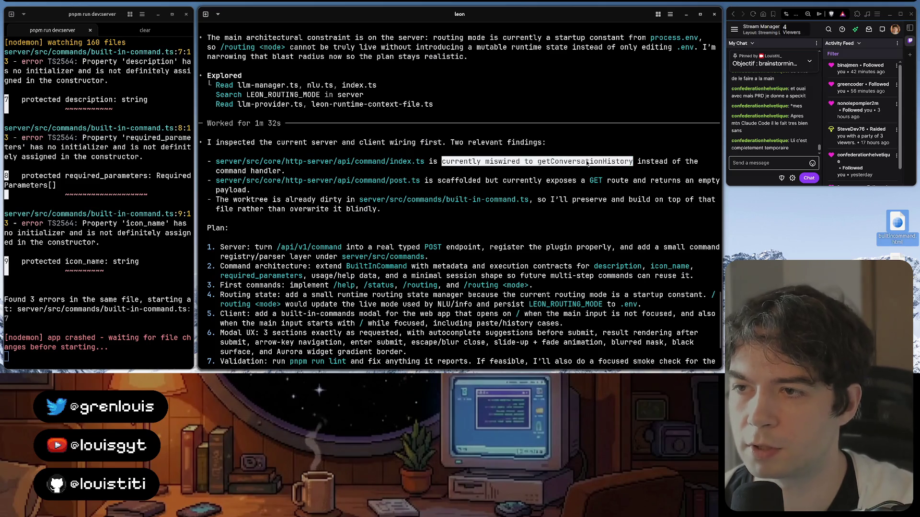
left_click_drag(436, 180, 567, 185)
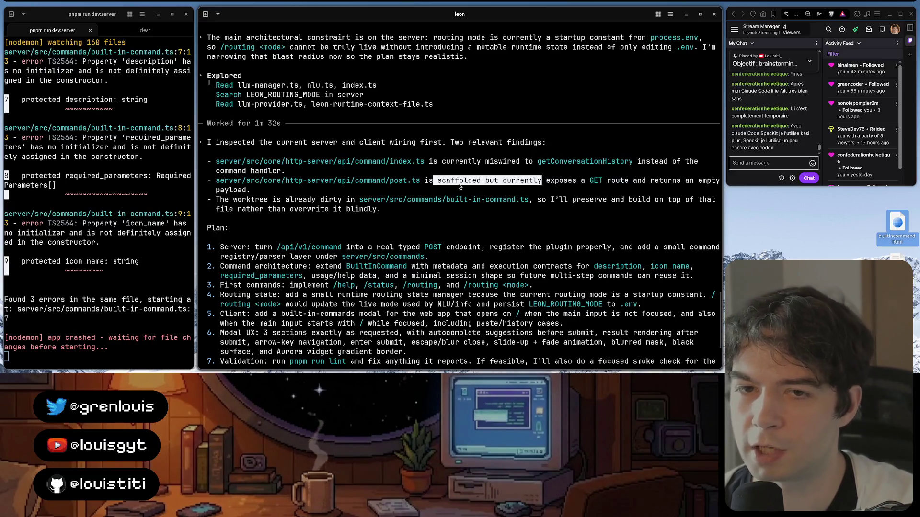
left_click_drag(685, 182, 280, 188)
scroll(273, 172, "down", 2)
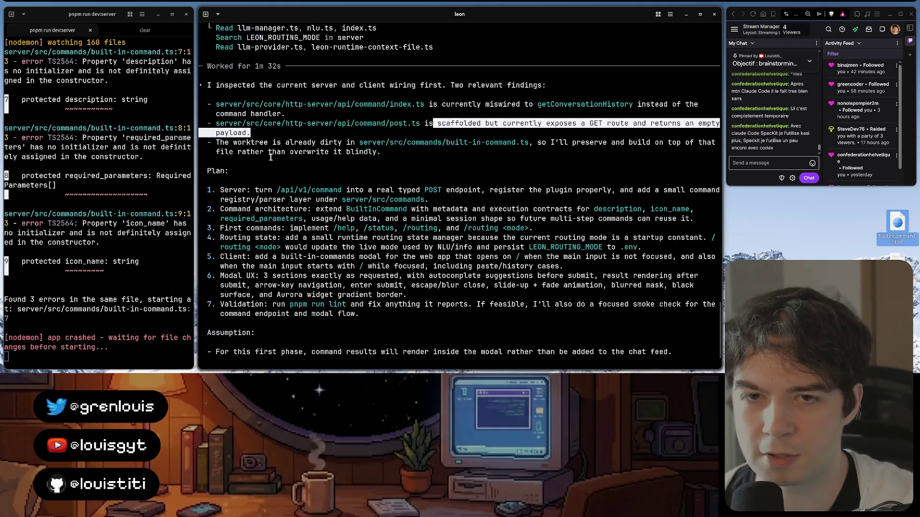
left_click(232, 143)
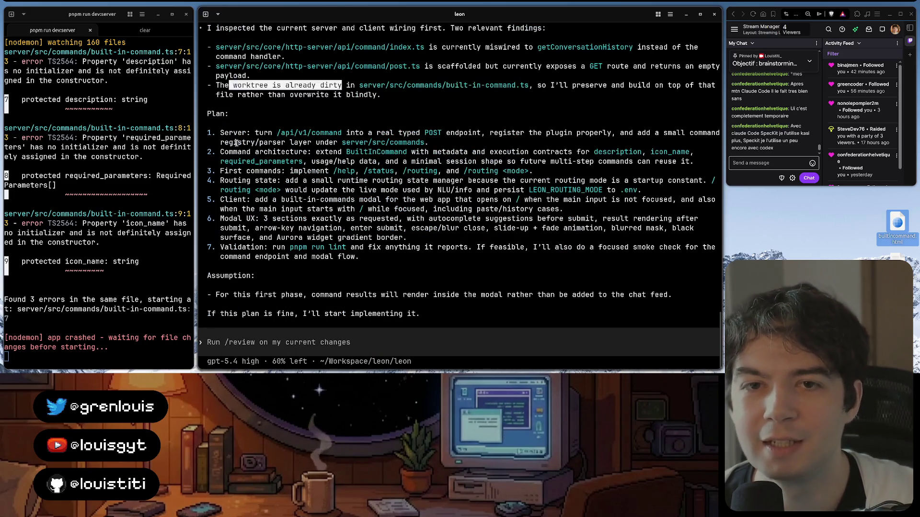
double_click(234, 133)
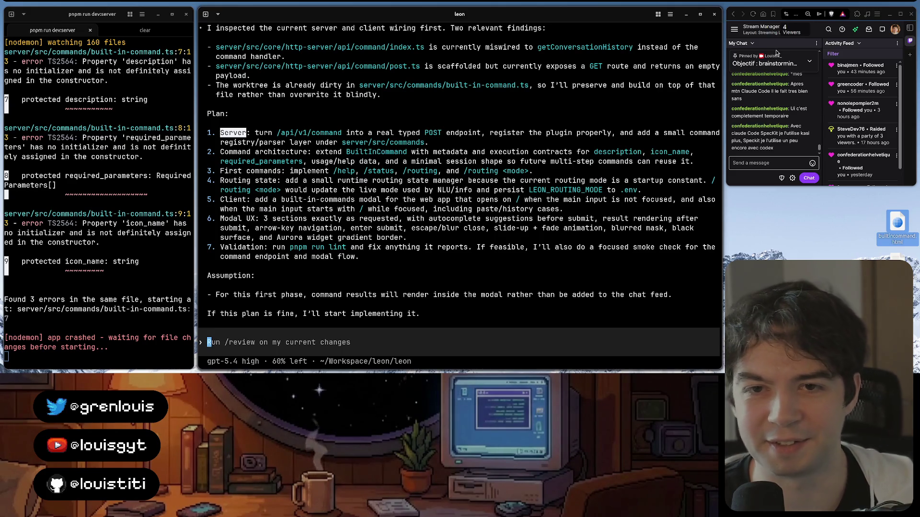
left_click(297, 133)
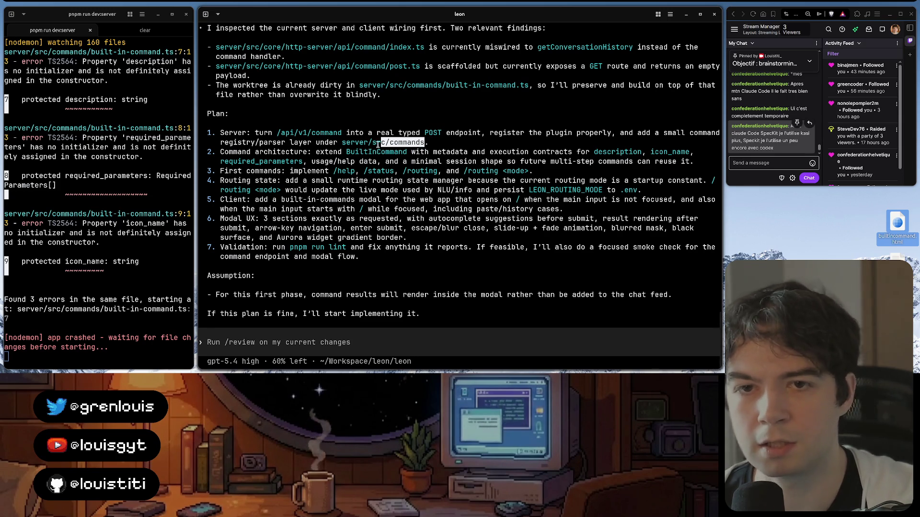
double_click(394, 154)
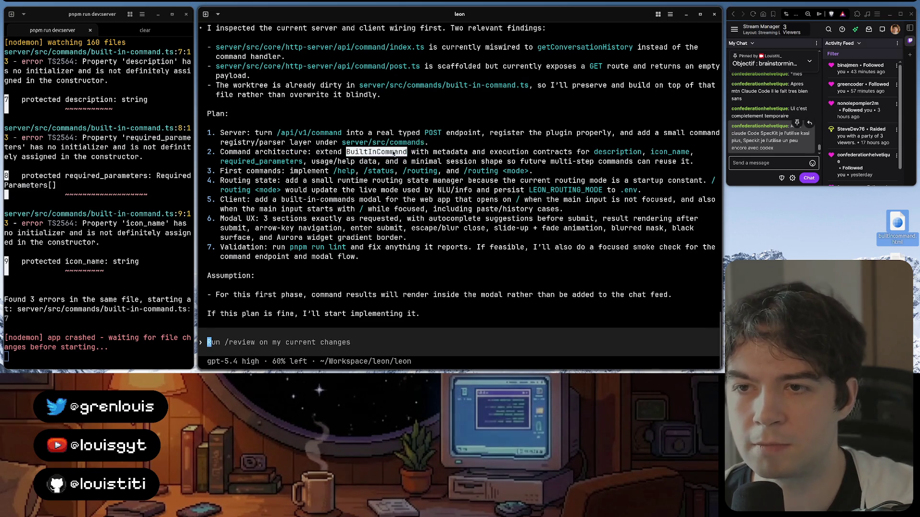
left_click_drag(453, 152, 606, 160)
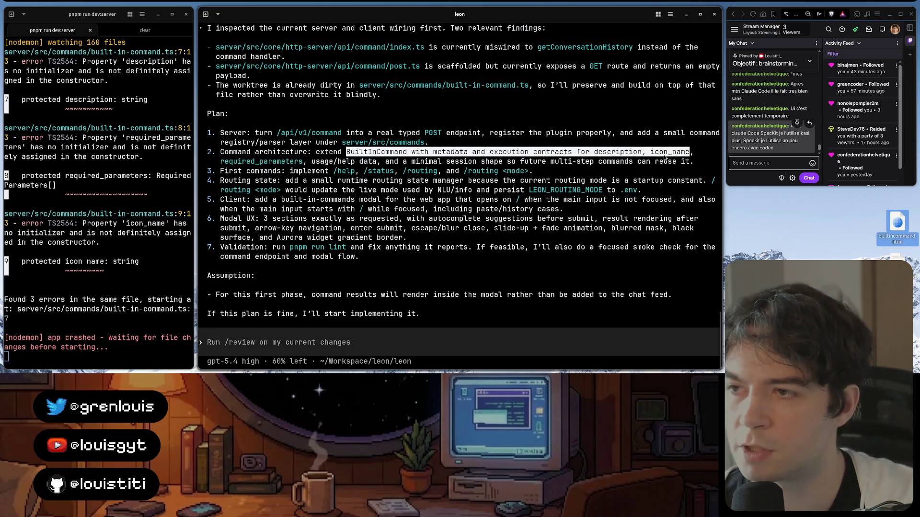
mouse_move(617, 159)
left_mouse_down()
mouse_move(410, 154)
mouse_move(280, 164)
left_mouse_up()
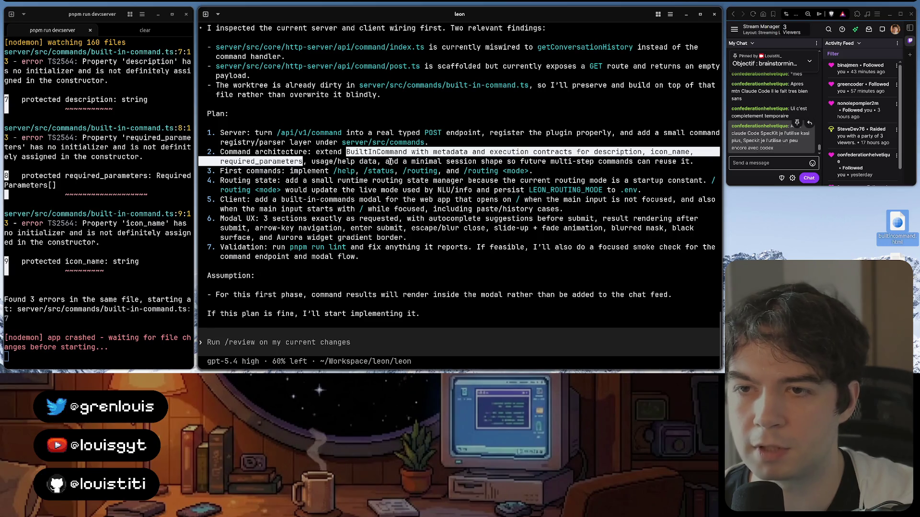
mouse_move(399, 162)
left_mouse_down()
mouse_move(677, 163)
mouse_move(371, 175)
mouse_move(681, 162)
left_mouse_up()
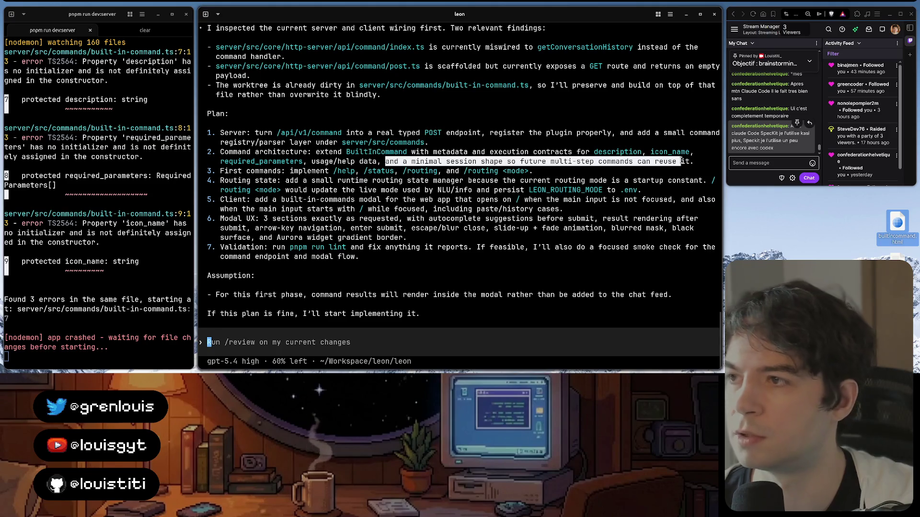
left_click(333, 171)
double_click(377, 171)
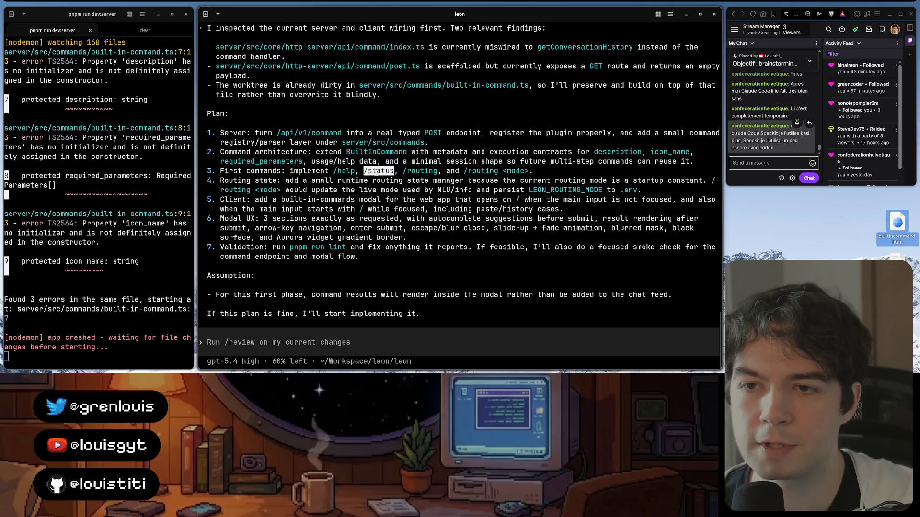
double_click(481, 171)
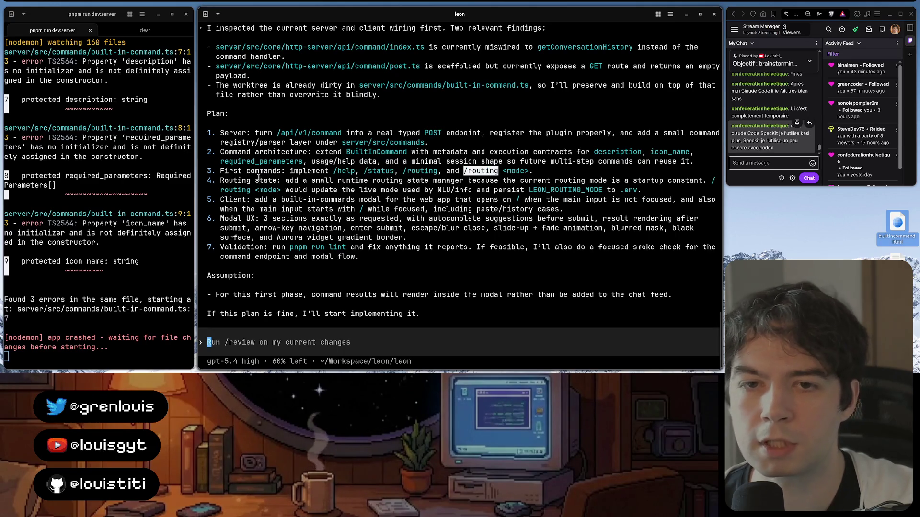
left_click_drag(219, 180, 678, 185)
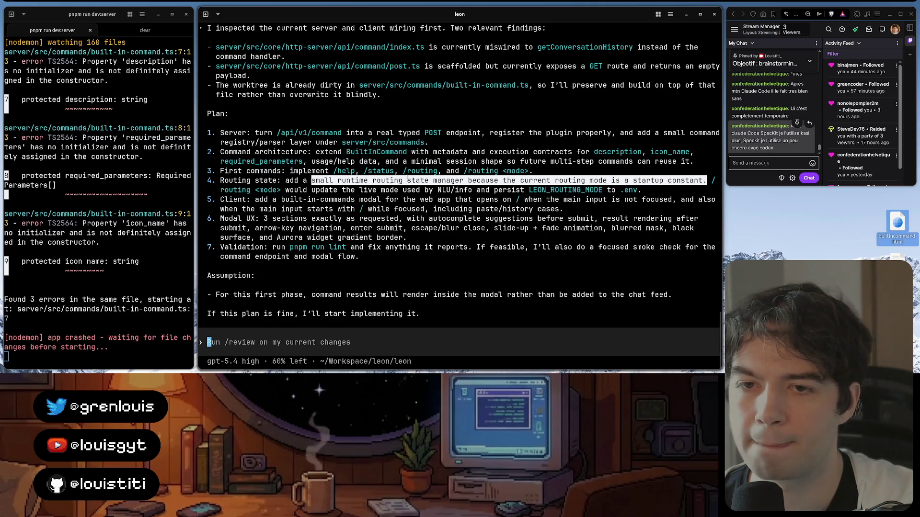
left_click_drag(285, 190, 457, 197)
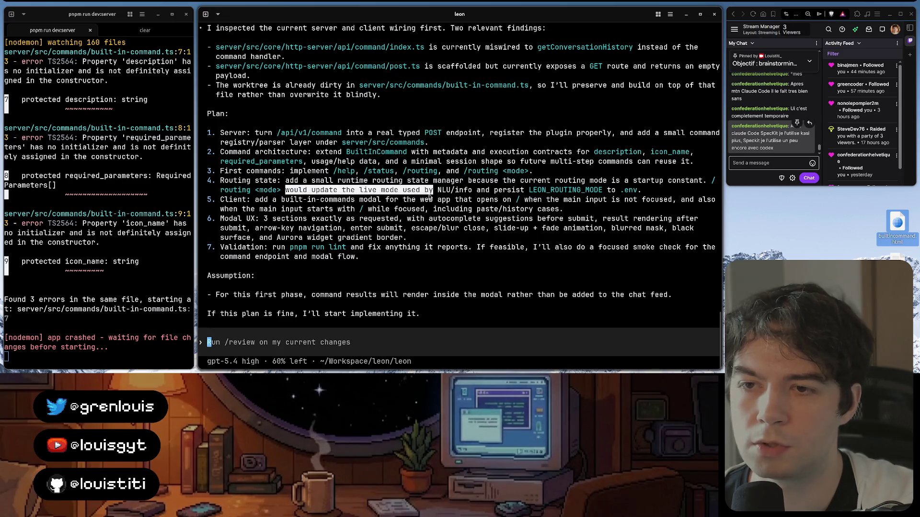
left_click_drag(496, 196, 537, 196)
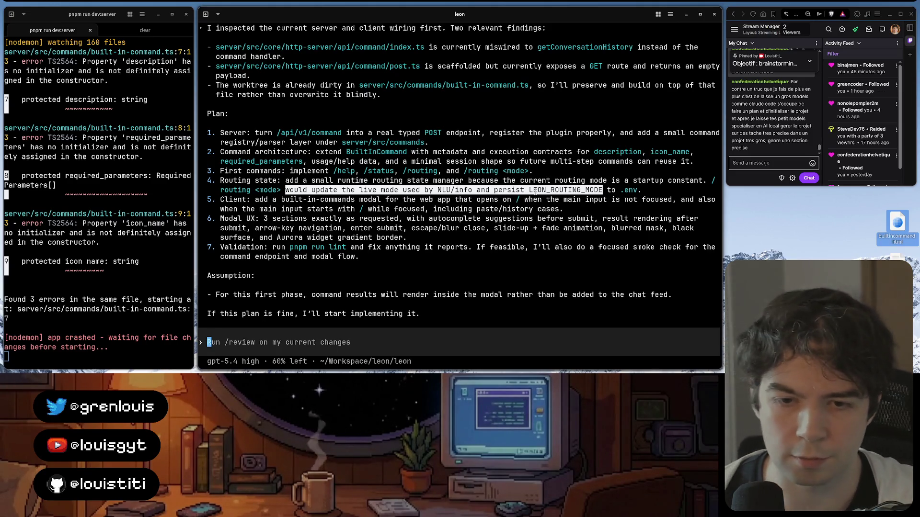
- Mark the plan's modal and chat-feed notes, then draft "Good, do it…" asking for a new client-side file
left_click_drag(372, 295, 509, 299)
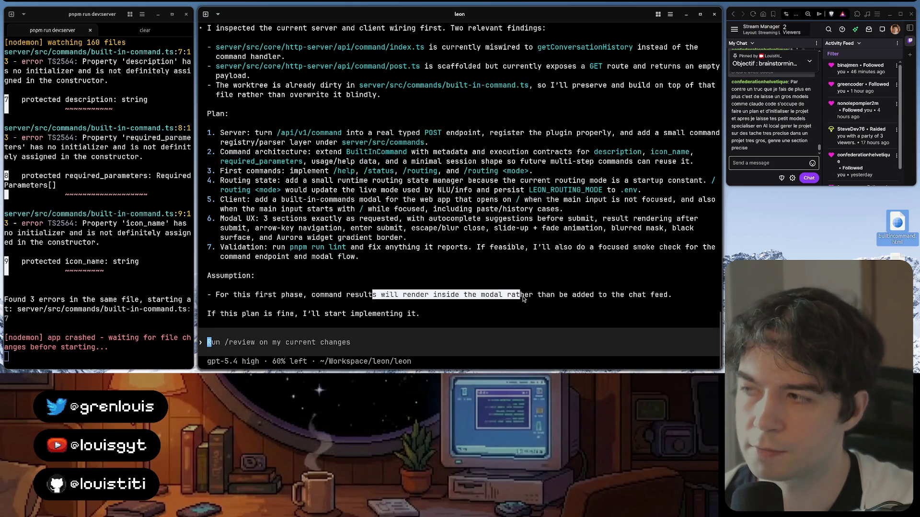
left_click_drag(507, 296, 625, 299)
triple_click(306, 317)
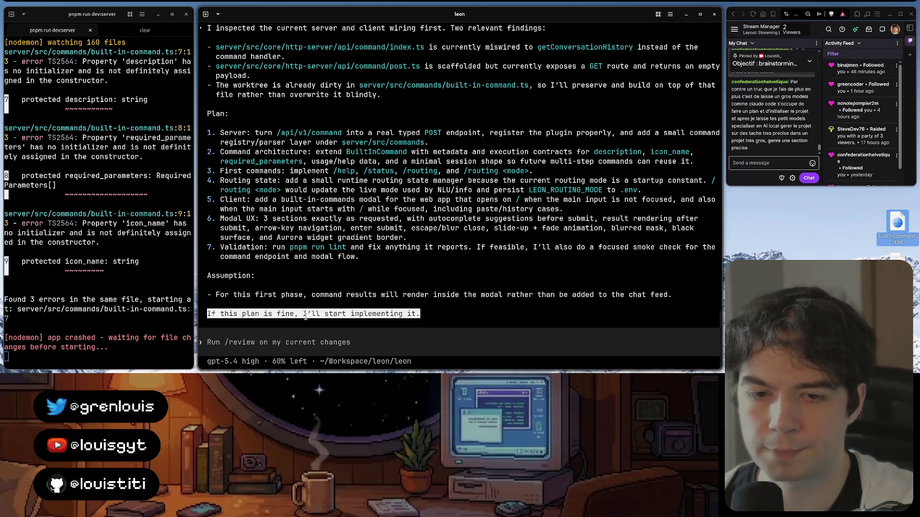
left_click(433, 329)
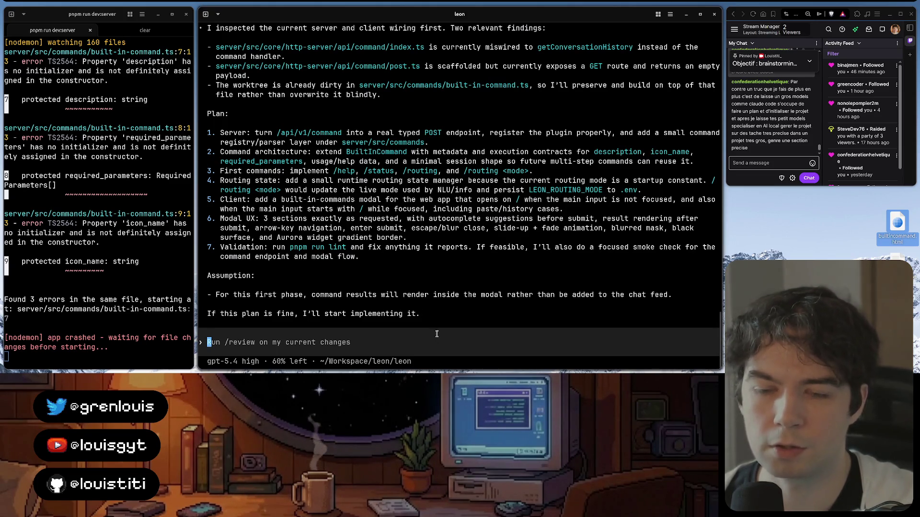
type("Good,")
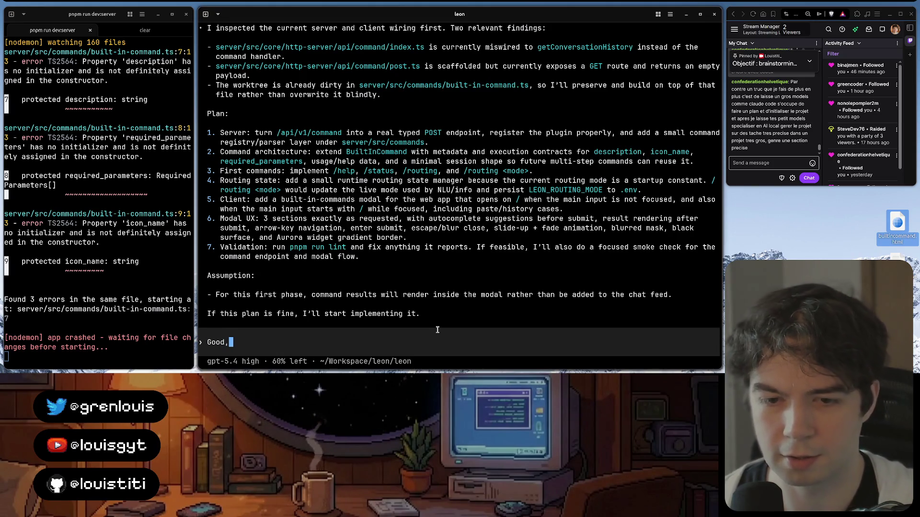
type(" do it")
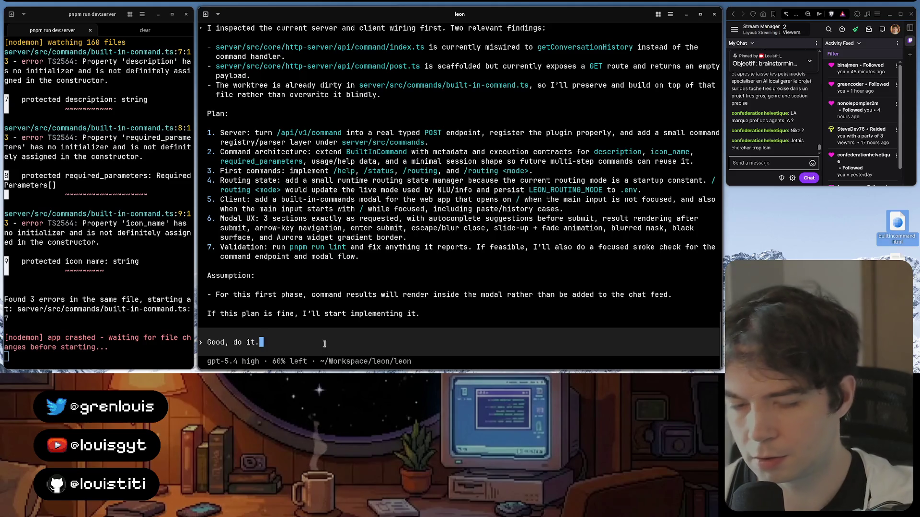
type(". And cr")
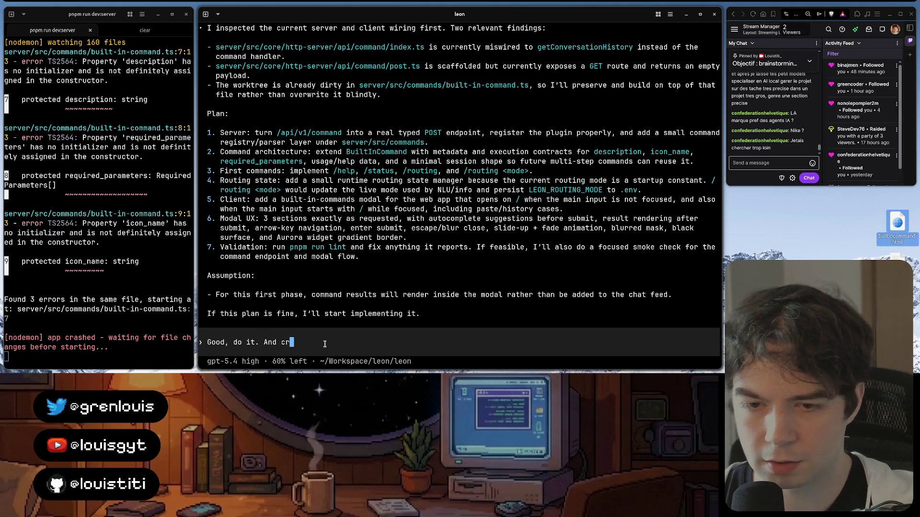
type("eate new file")
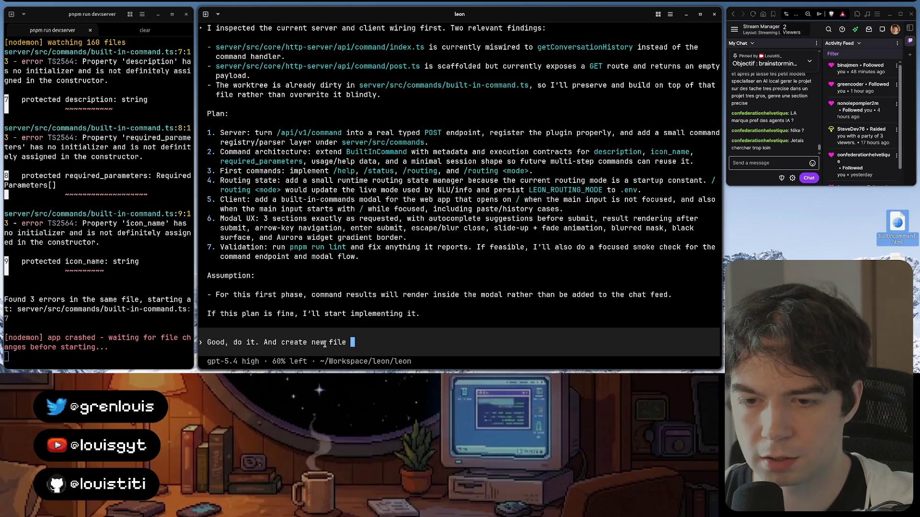
type("on the c")
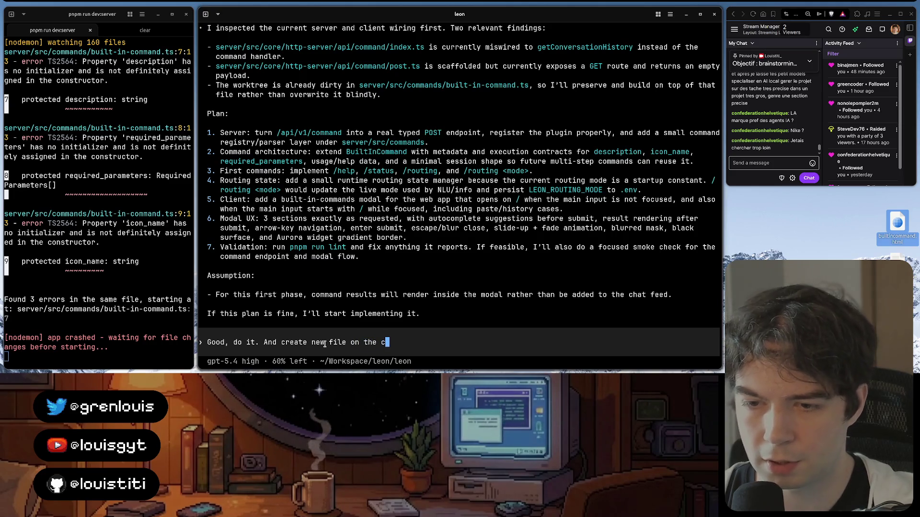
type("leint")
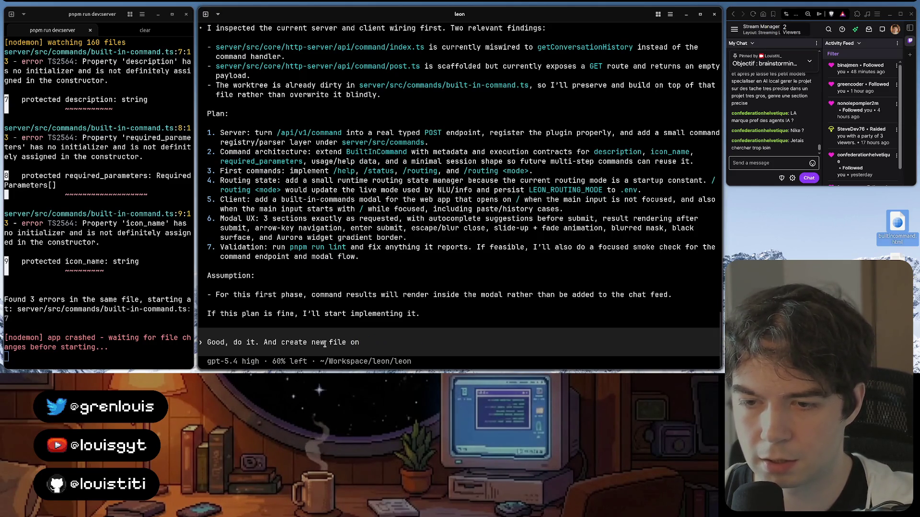
type(" the client s")
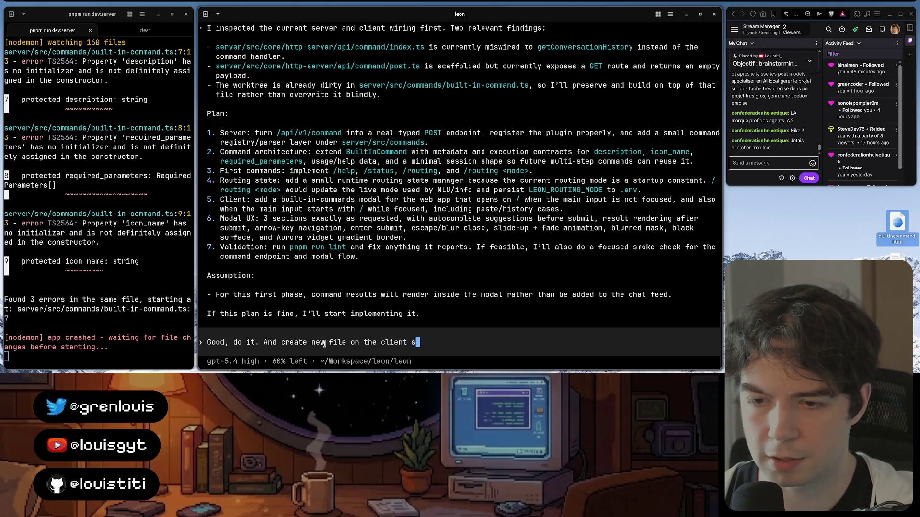
type("plement ")
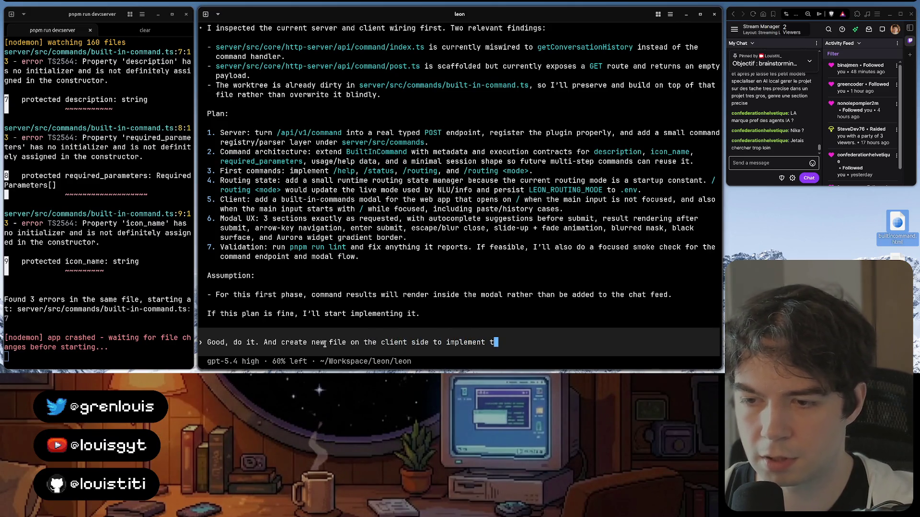
type("the modal window and built-in")
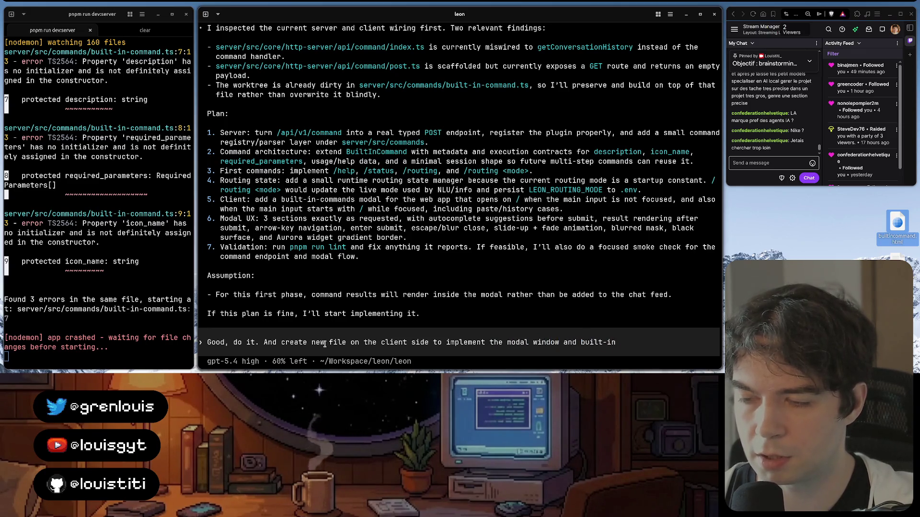
type("ted")
key("Left")
key("Left")
key("Left")
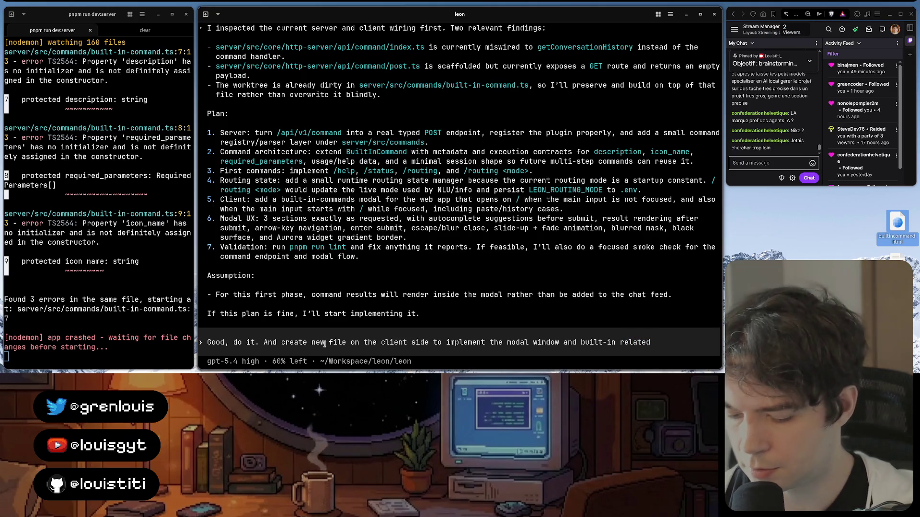
key("ctrl+Left")
key("ctrl+Left")
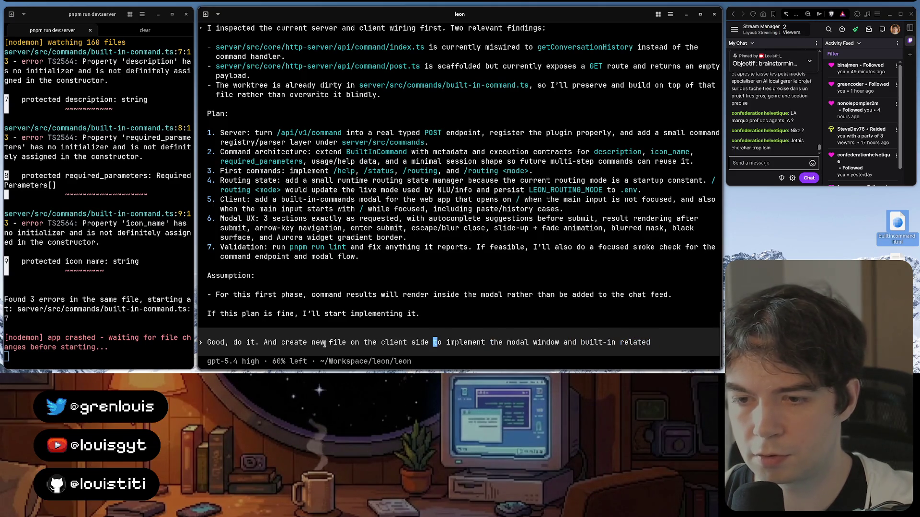
key("alt+Tab")
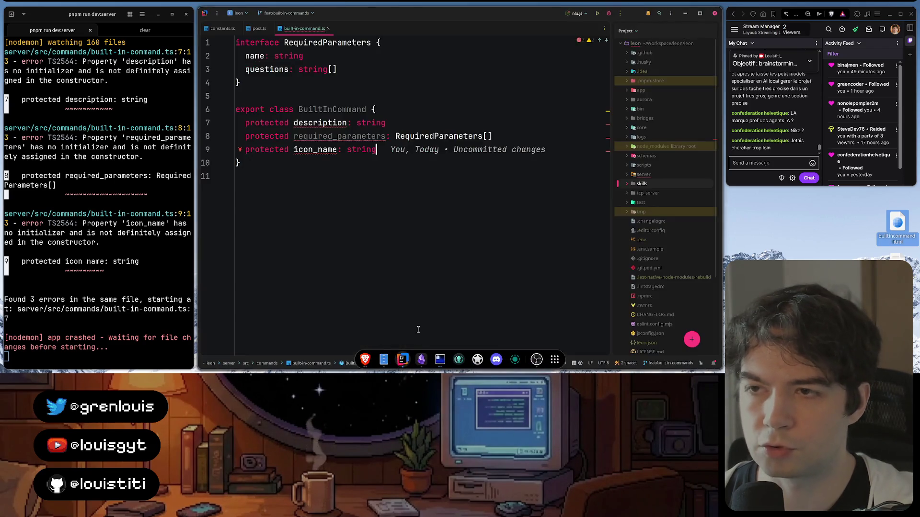
double_click(646, 91)
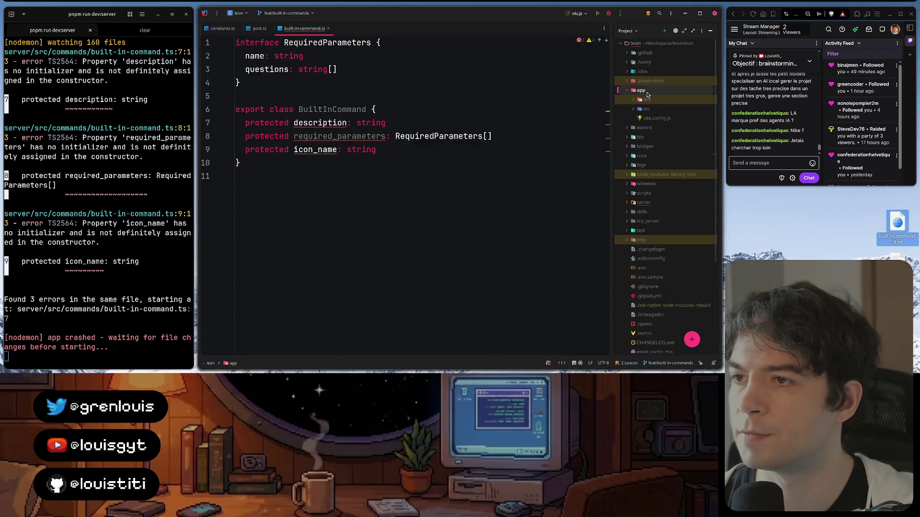
double_click(656, 109)
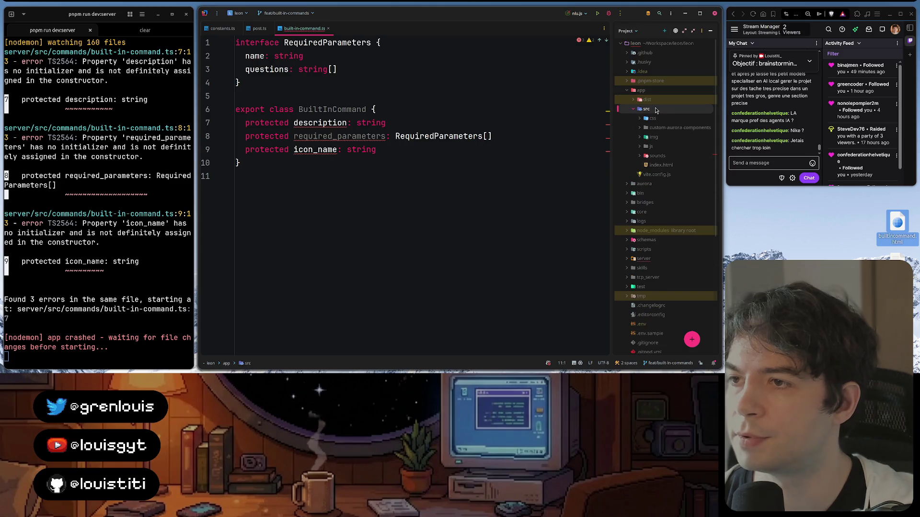
double_click(662, 147)
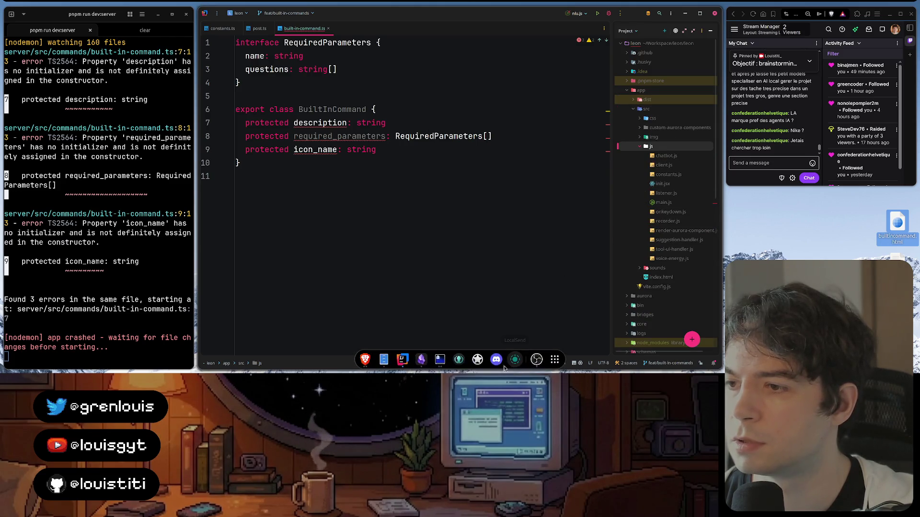
left_click(364, 359)
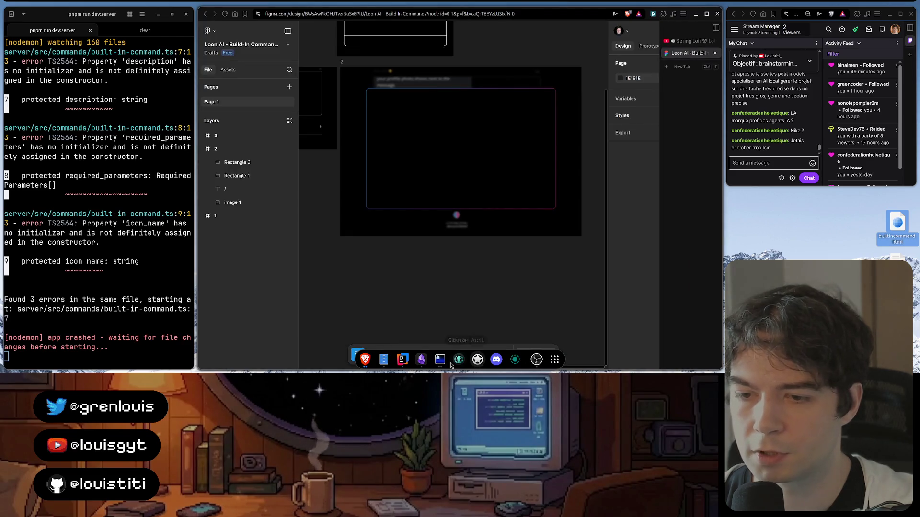
left_click(440, 359)
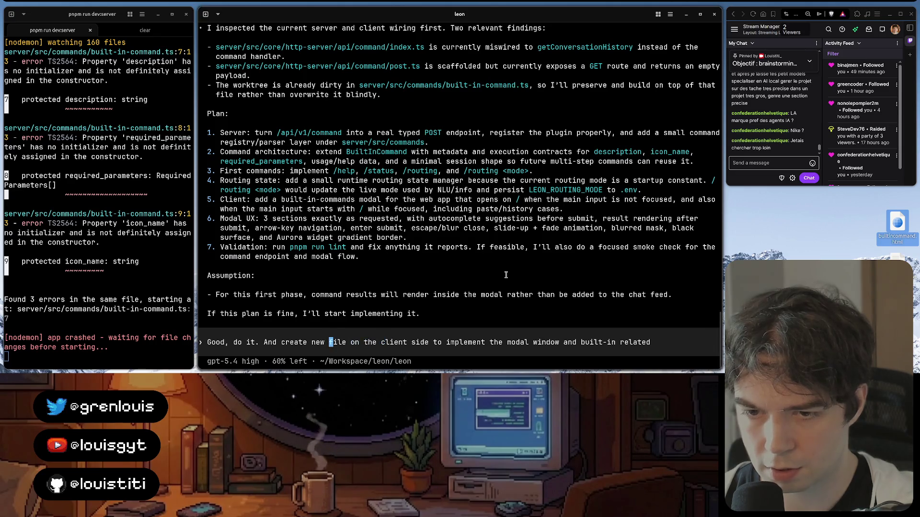
- Fix the wording to 'a new file and folder… business logic' and send the approval to Codex
key("Left")
key("Left")
key("Left")
type("a new")
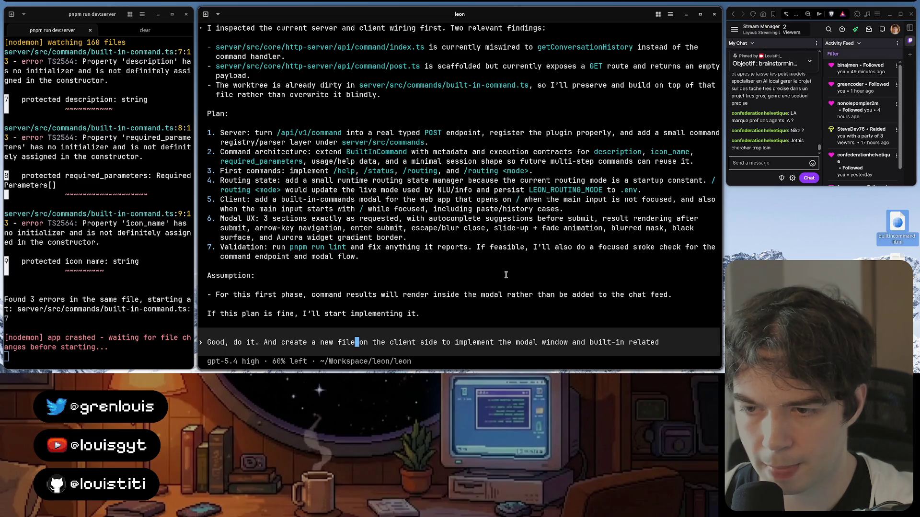
type(" file and fo")
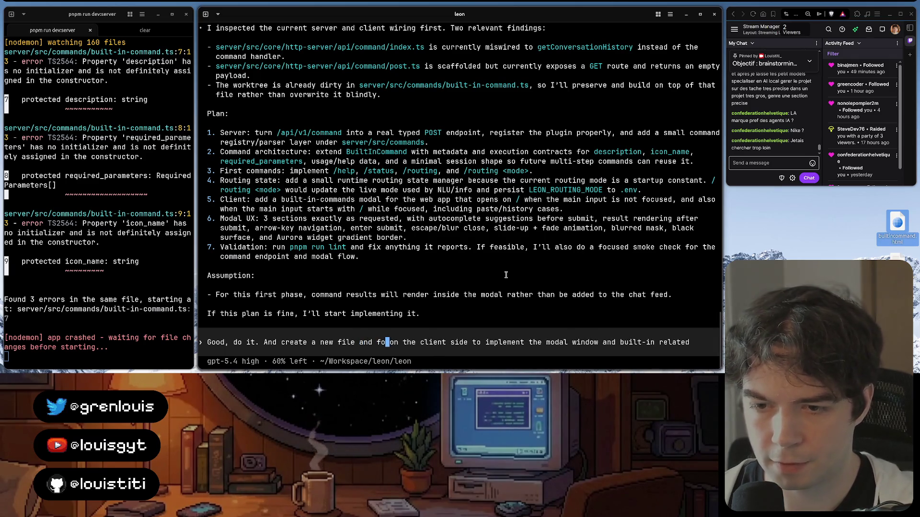
type("dle")
key("BackSpace")
key("BackSpace")
key("BackSpace")
type("lder")
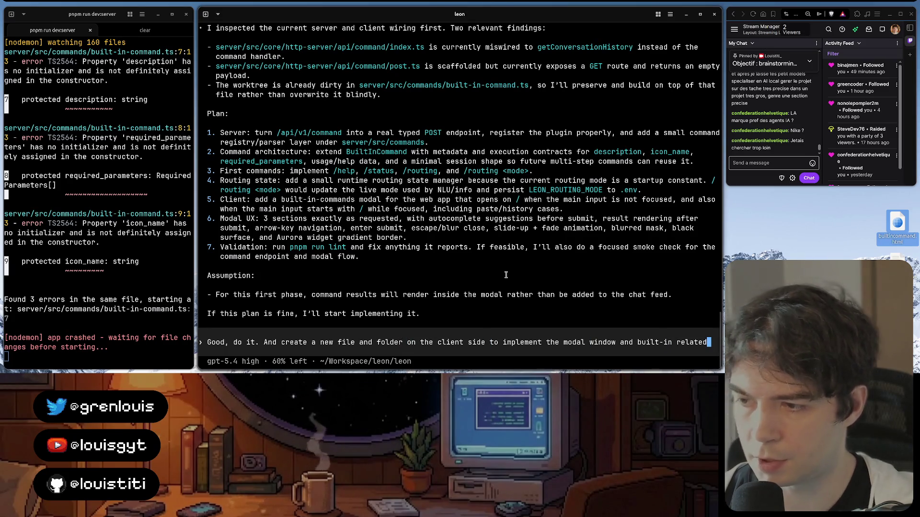
type("business logic")
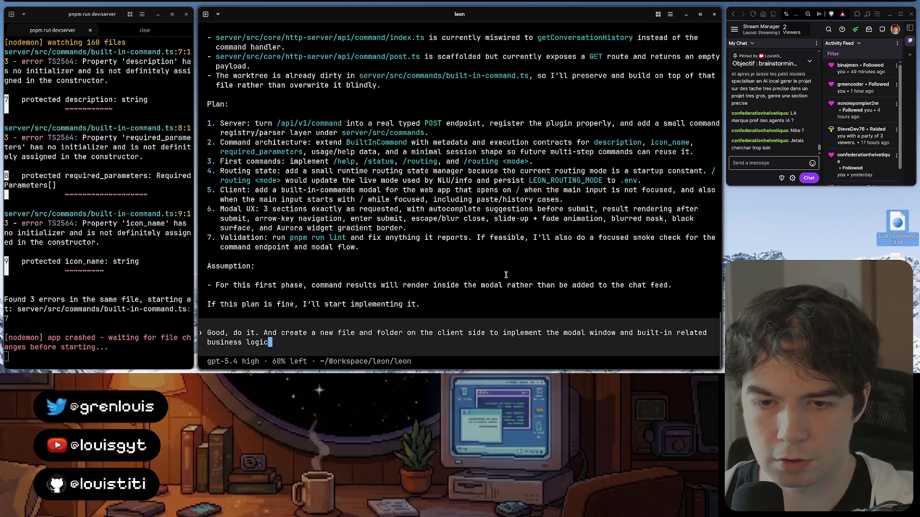
key("Return")
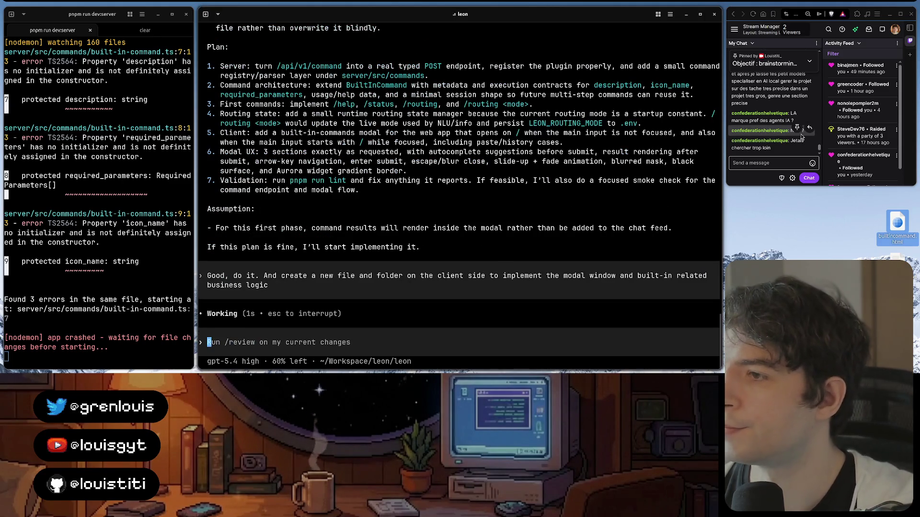
scroll(773, 109, "up", 3)
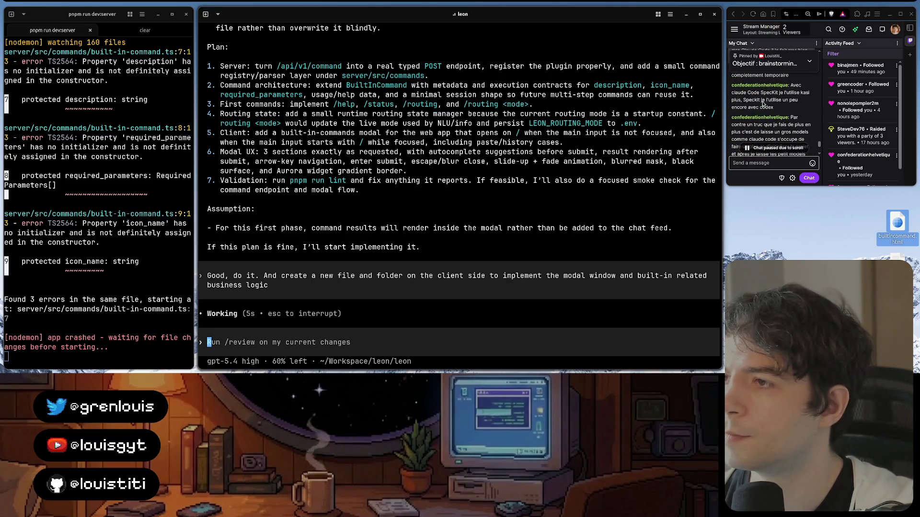
scroll(763, 103, "down", 2)
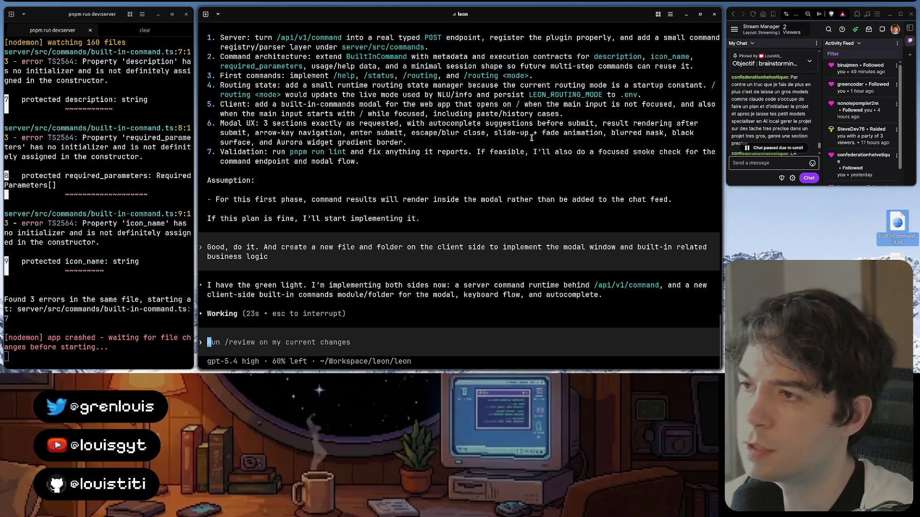
scroll(768, 113, "down", 3)
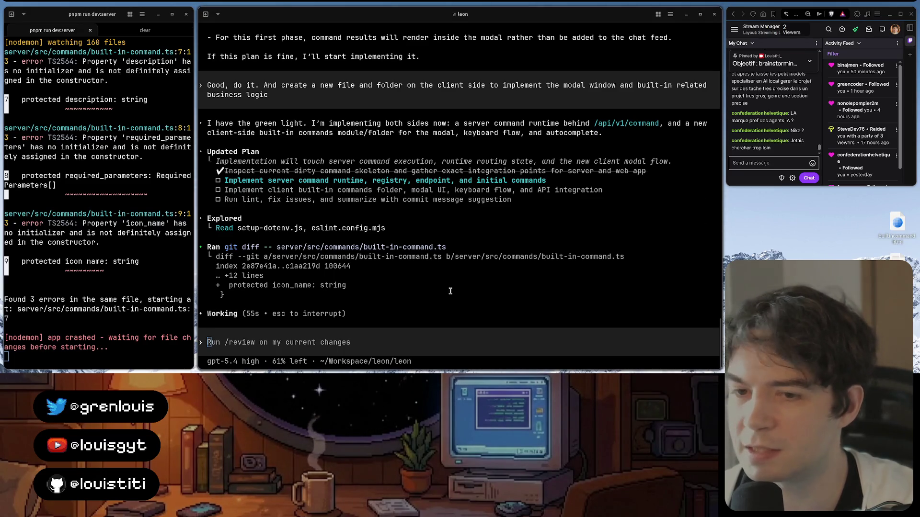
- Glance at the Figma commands modal design while Codex starts the server command runtime
left_click(364, 359)
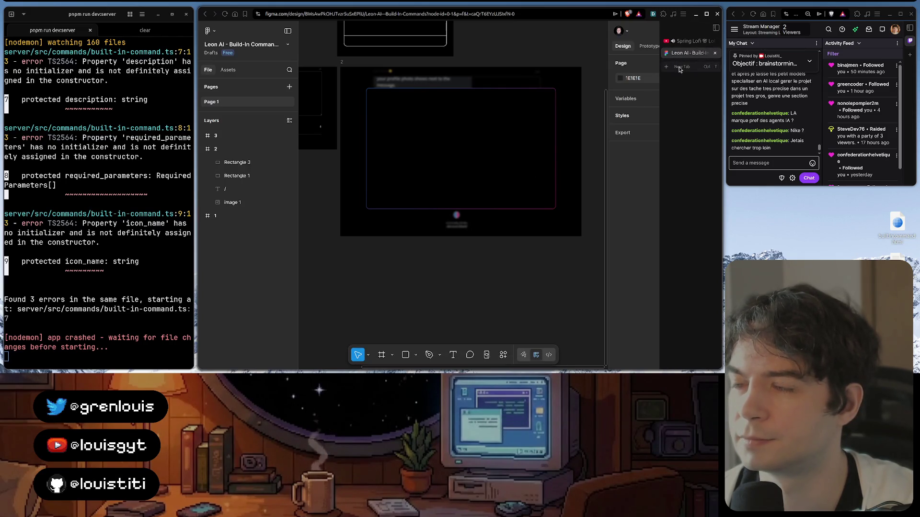
left_click(441, 359)
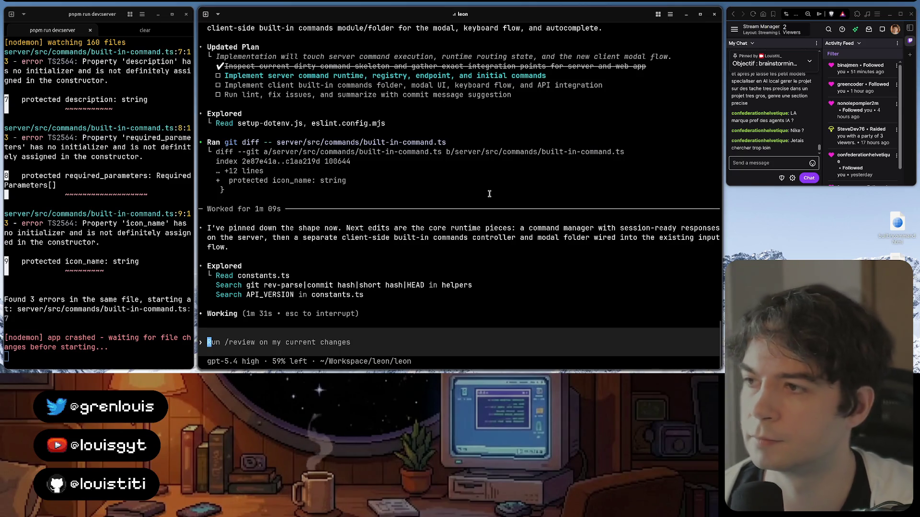
scroll(474, 172, "up", 3)
scroll(471, 166, "up", 2)
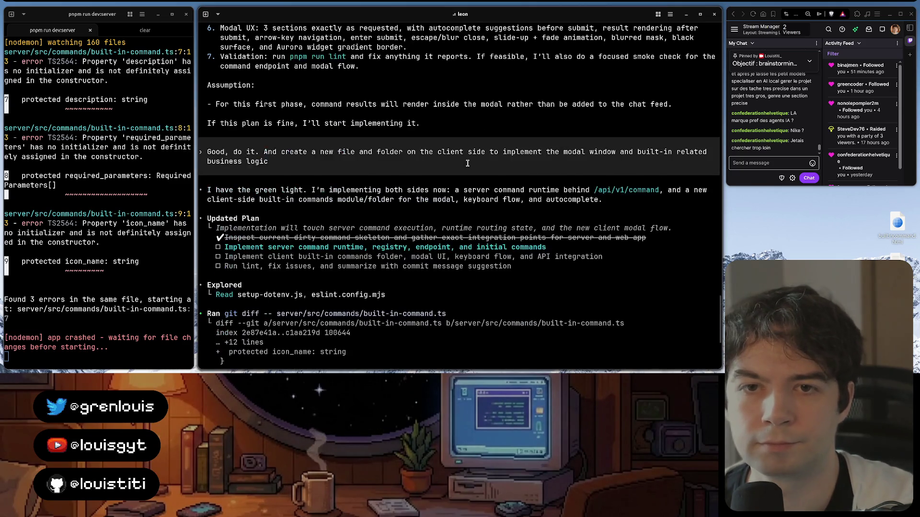
scroll(468, 164, "down", 5)
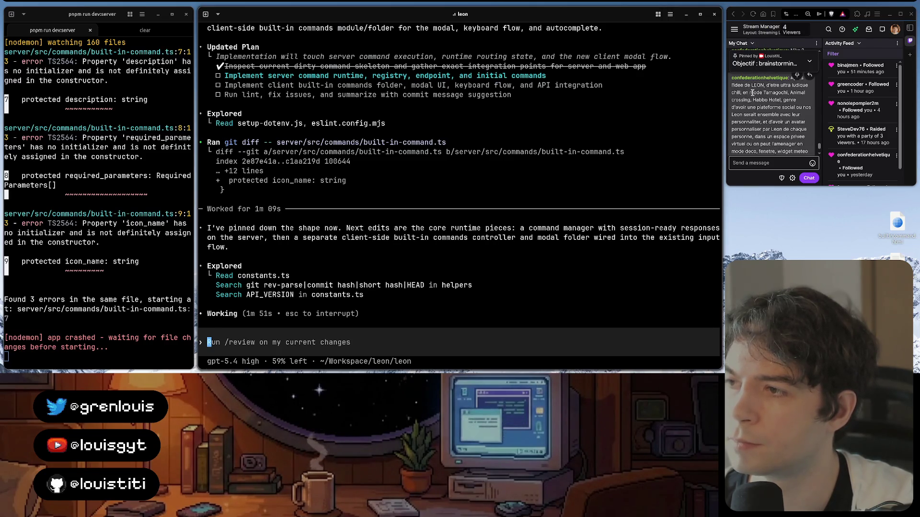
scroll(752, 92, "down", 2)
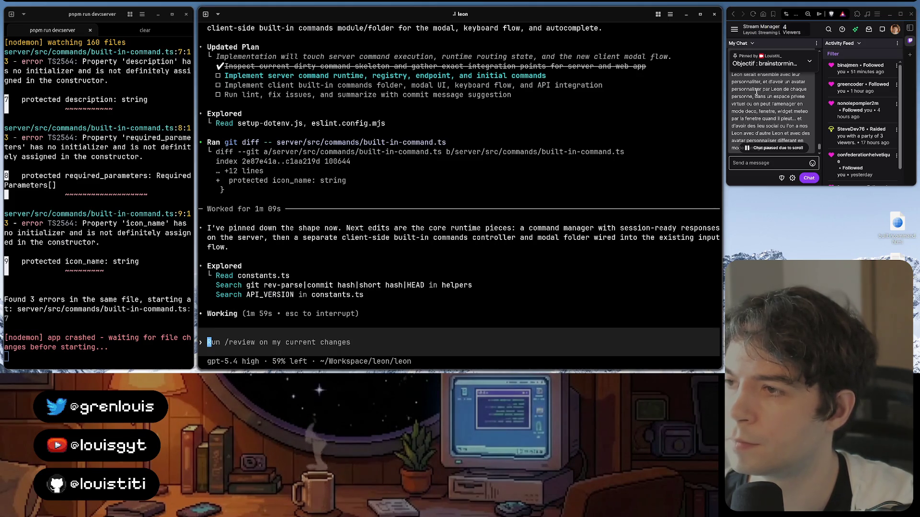
scroll(757, 91, "down", 1)
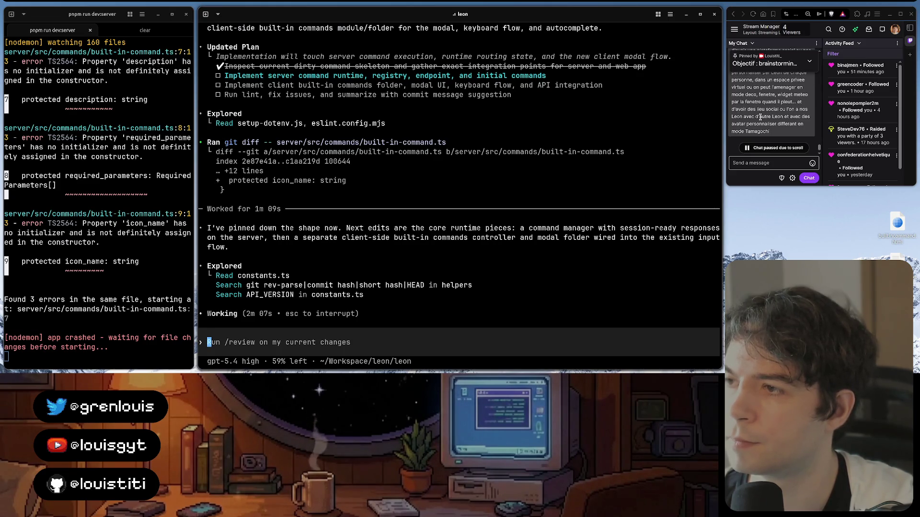
scroll(759, 118, "down", 5)
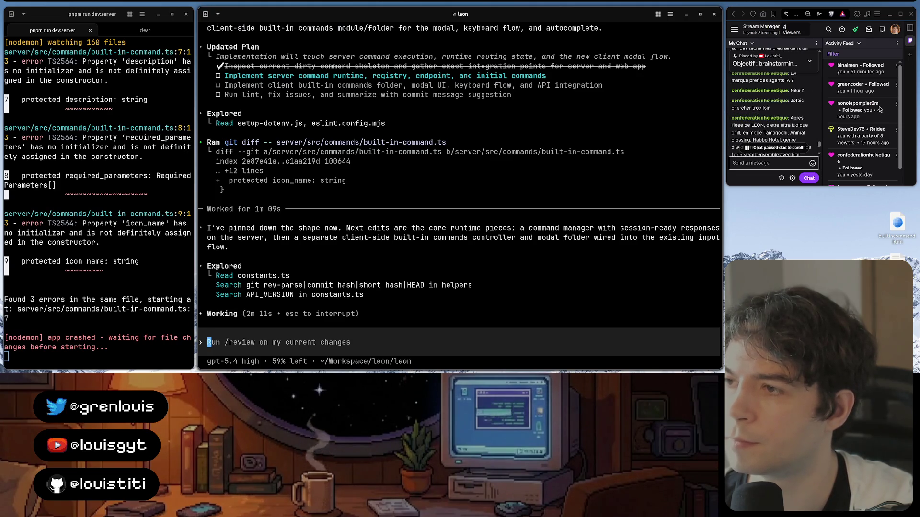
scroll(777, 106, "down", 3)
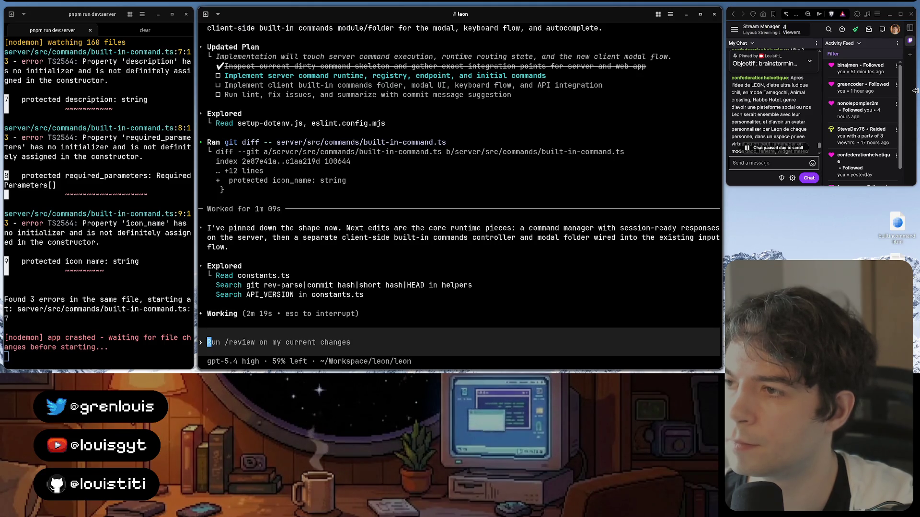
scroll(788, 106, "down", 2)
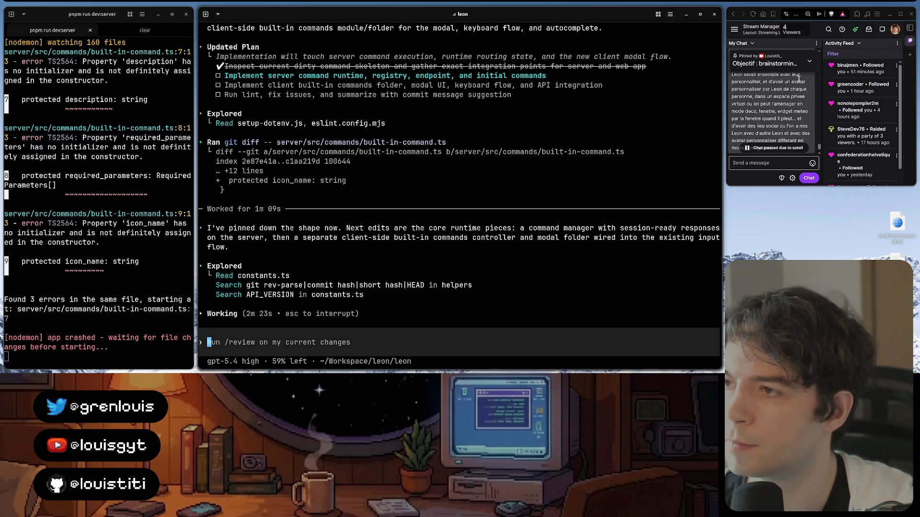
scroll(791, 83, "down", 1)
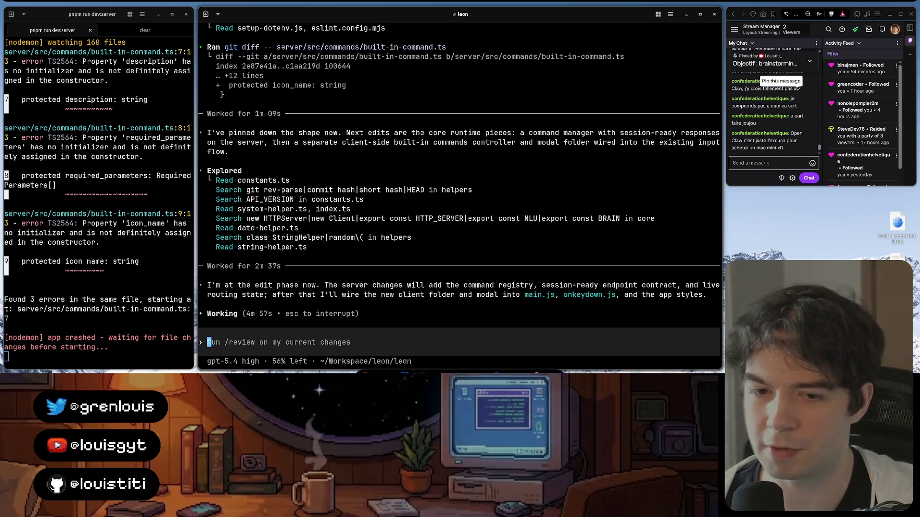
- Load the OpenClaw creator's GitHub profile showing 460,705 yearly contributions, then switch to the spare terminal
left_click(364, 360)
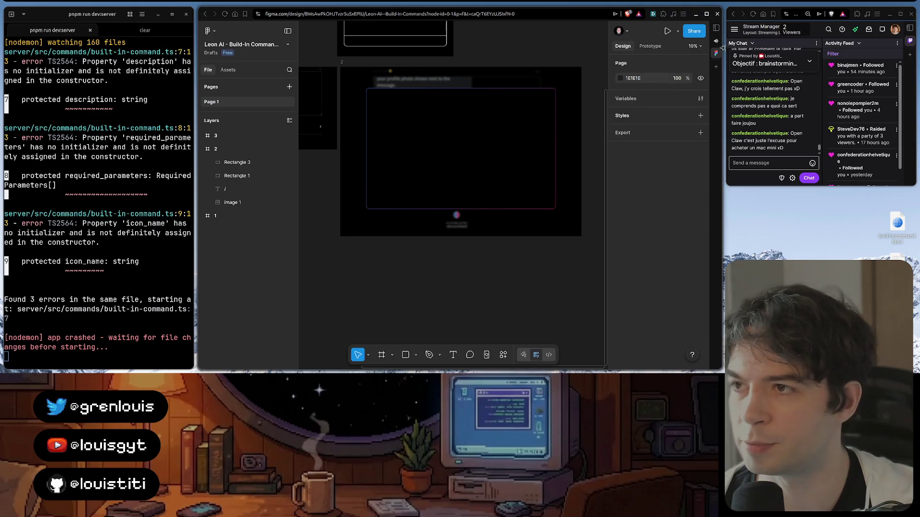
key("ctrl+t")
type("pete")
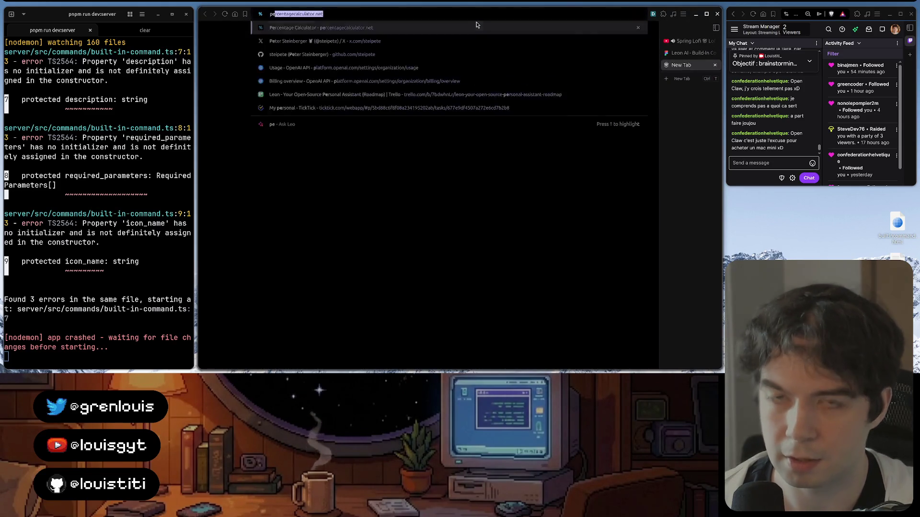
key("Down")
key("Down")
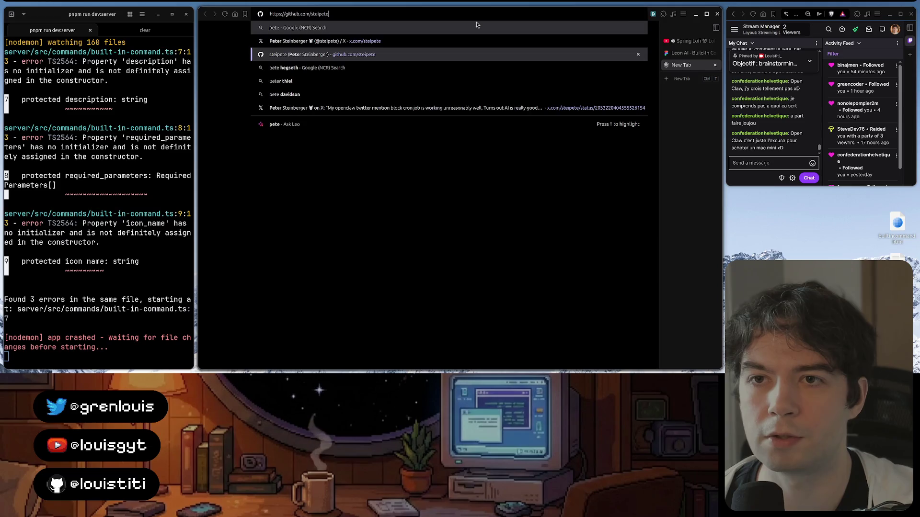
key("Return")
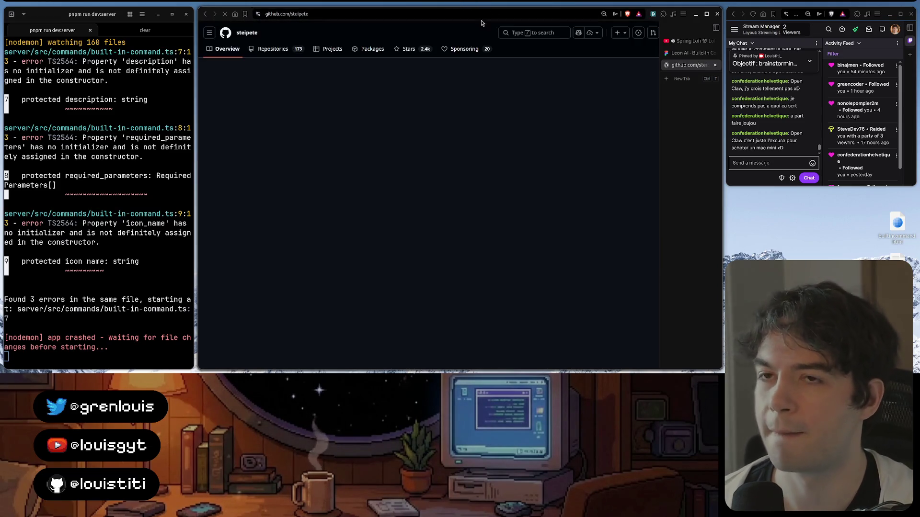
scroll(495, 185, "down", 5)
scroll(496, 185, "down", 5)
scroll(496, 186, "down", 3)
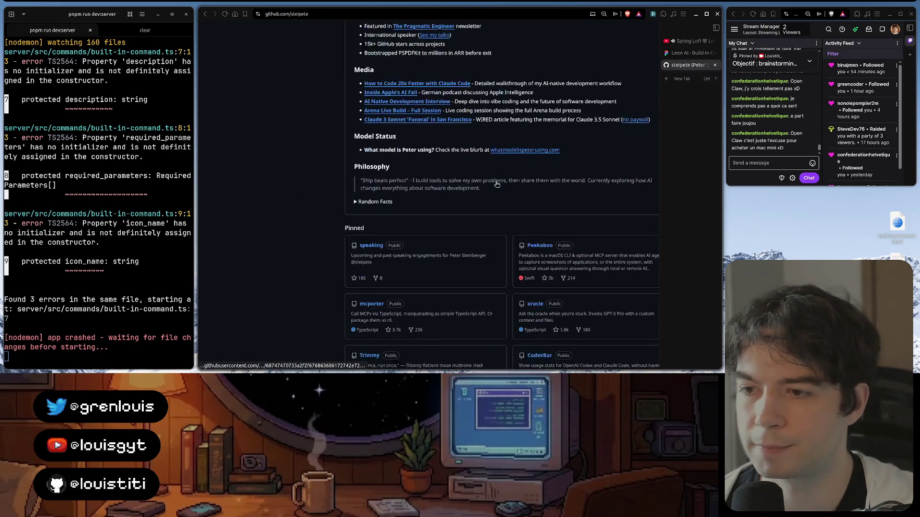
scroll(496, 186, "down", 3)
scroll(495, 185, "down", 2)
scroll(496, 185, "down", 3)
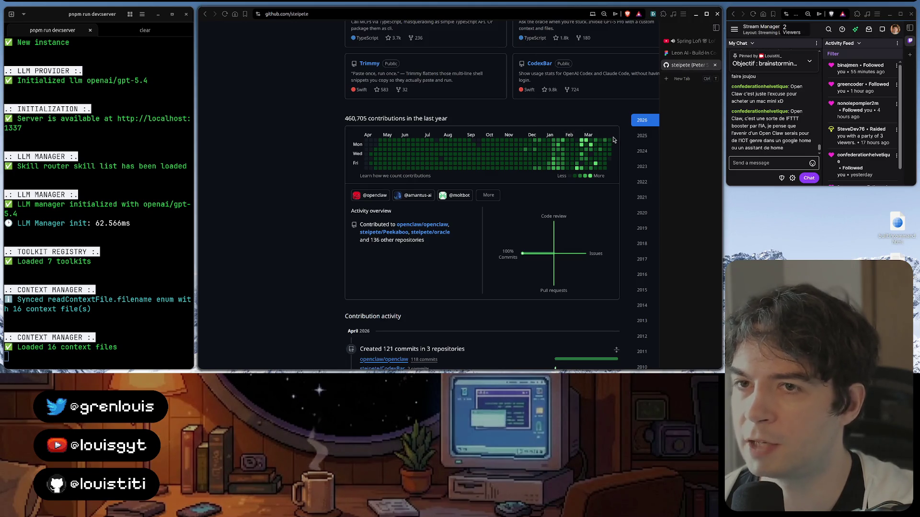
left_click(149, 31)
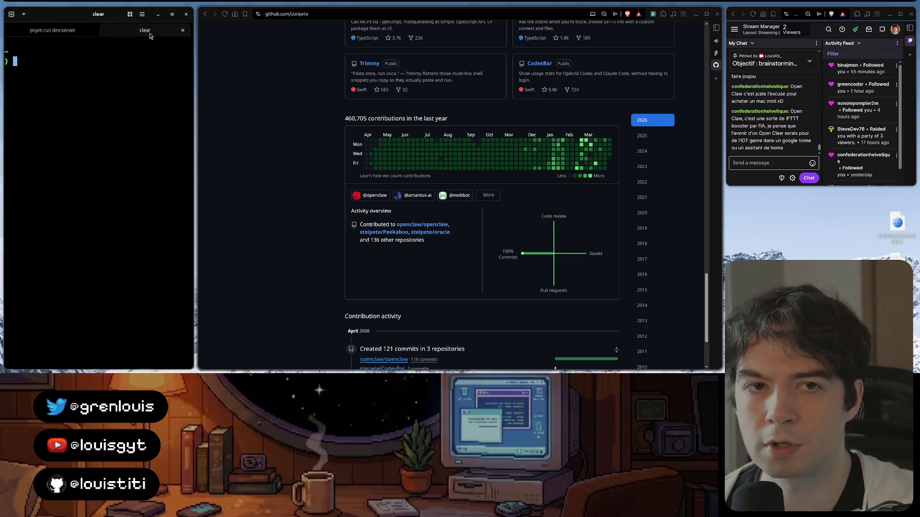
left_click(90, 32)
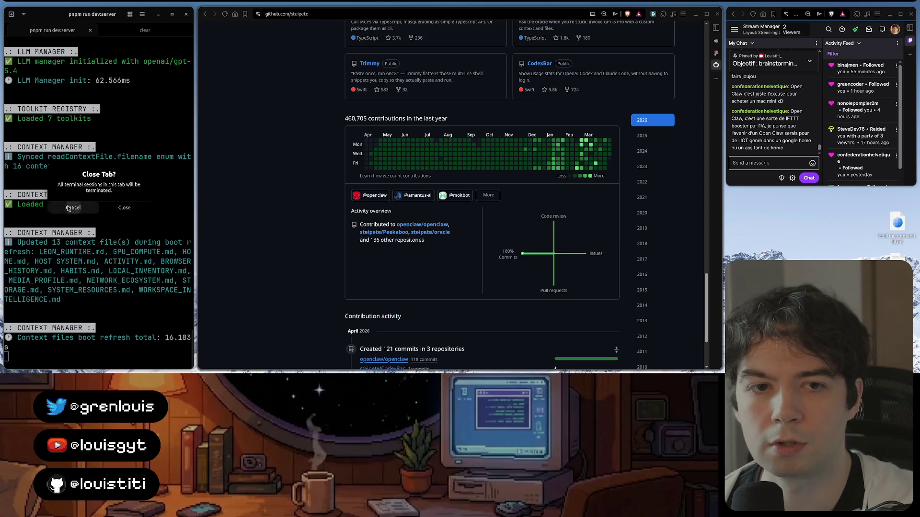
scroll(83, 213, "up", 5)
scroll(85, 214, "down", 5)
scroll(84, 213, "up", 5)
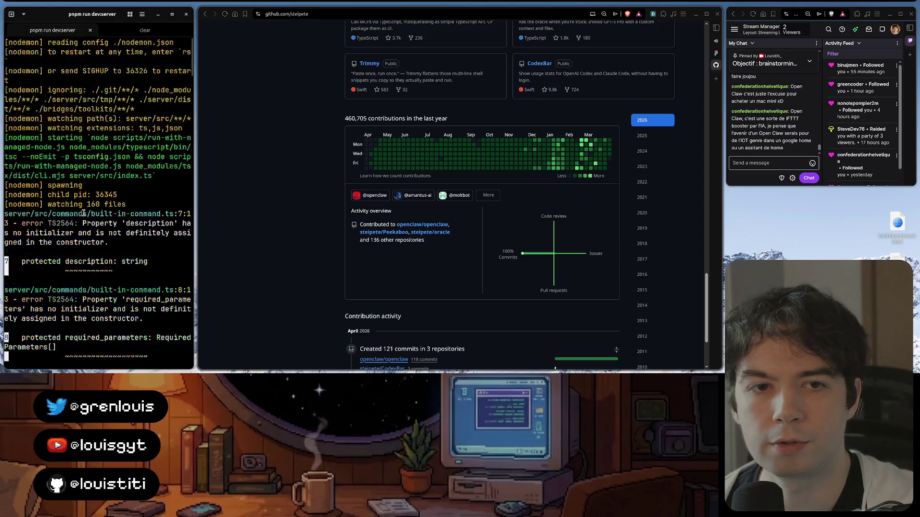
scroll(84, 213, "down", 10)
scroll(84, 214, "up", 10)
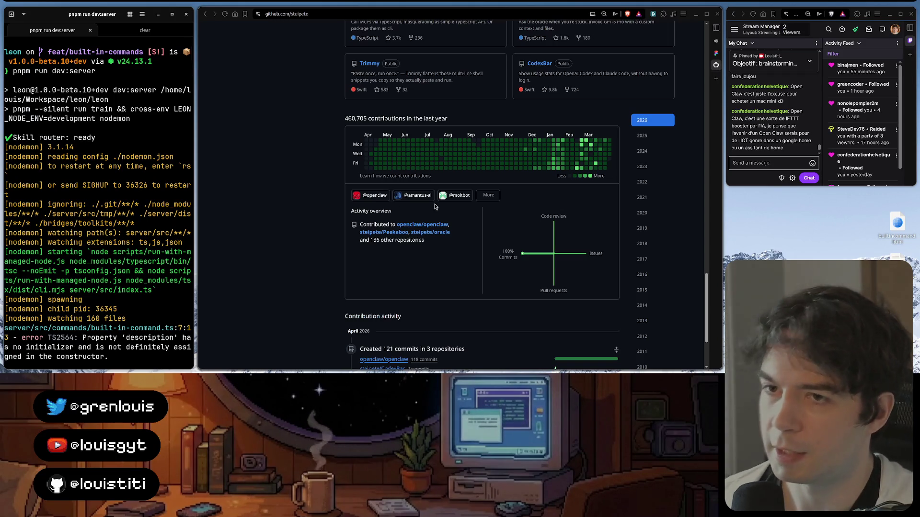
scroll(435, 206, "up", 3)
scroll(465, 181, "up", 3)
scroll(466, 181, "up", 5)
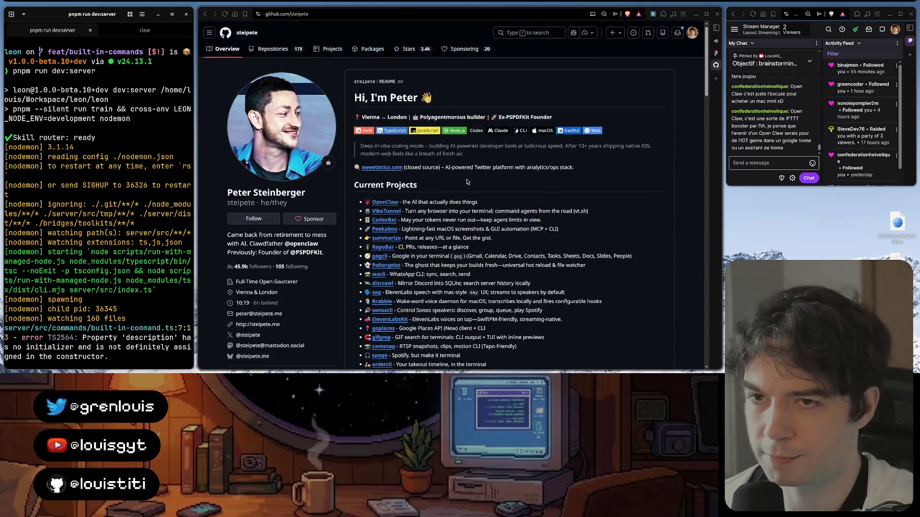
left_click(383, 162)
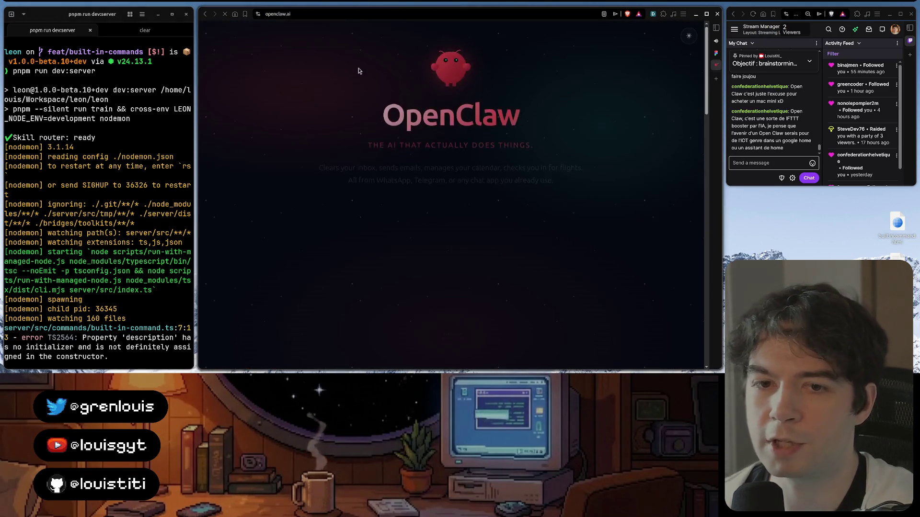
- Go to the OpenClaw repository on GitHub and into its src/commands folder
left_click(348, 13)
type("github")
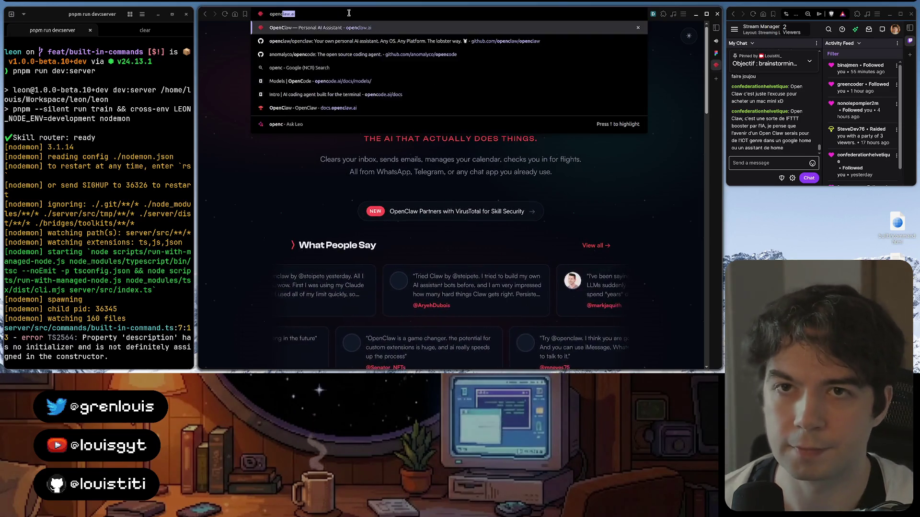
key("Return")
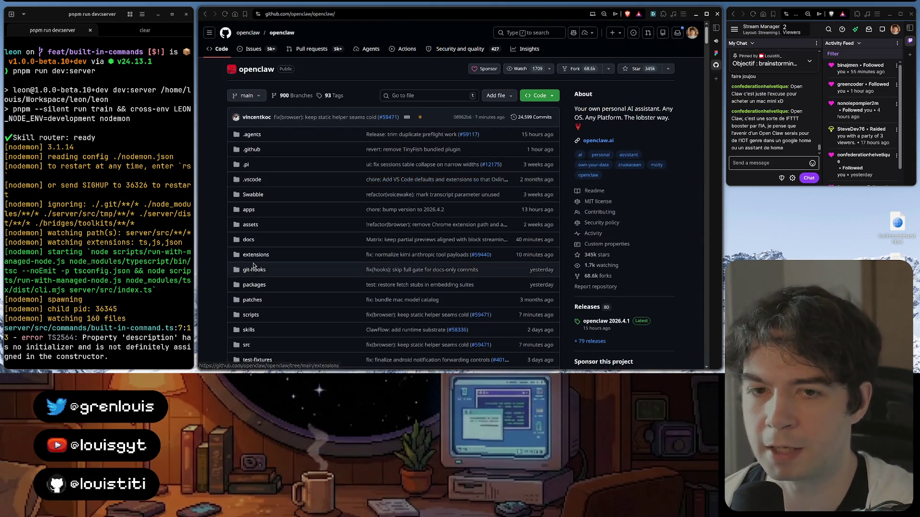
scroll(248, 269, "down", 2)
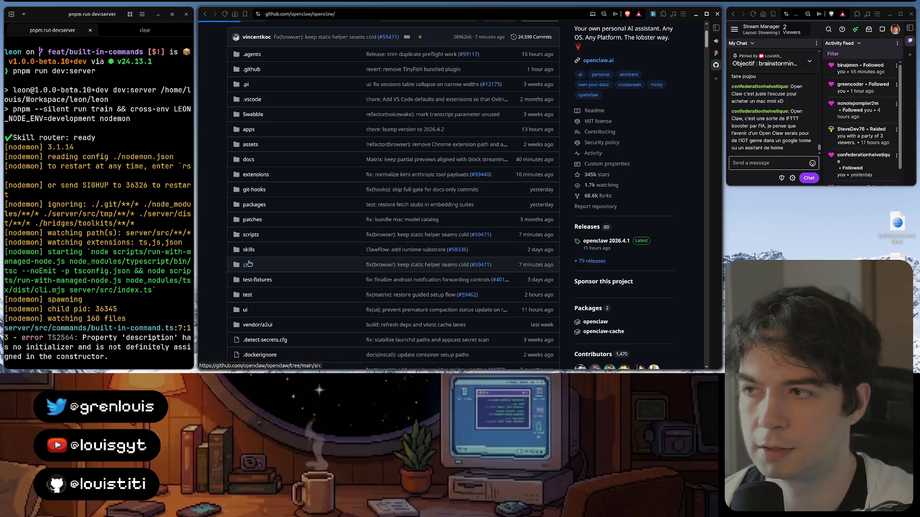
left_click(247, 264)
scroll(352, 209, "down", 3)
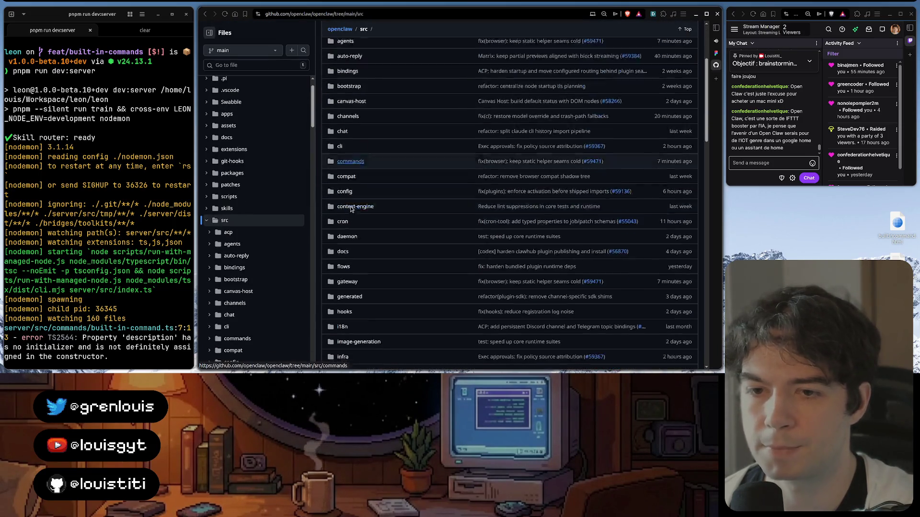
scroll(351, 209, "down", 3)
scroll(352, 208, "down", 3)
scroll(352, 208, "up", 10)
scroll(349, 209, "down", 1)
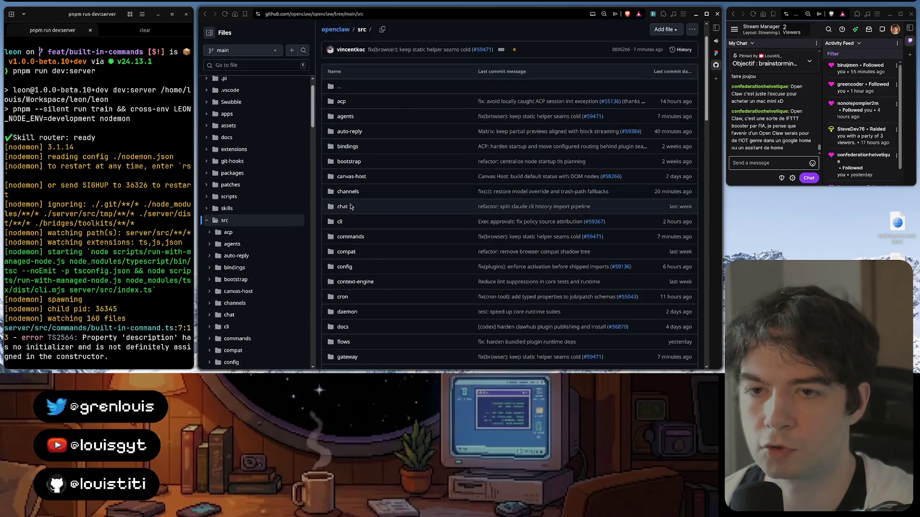
left_click(351, 236)
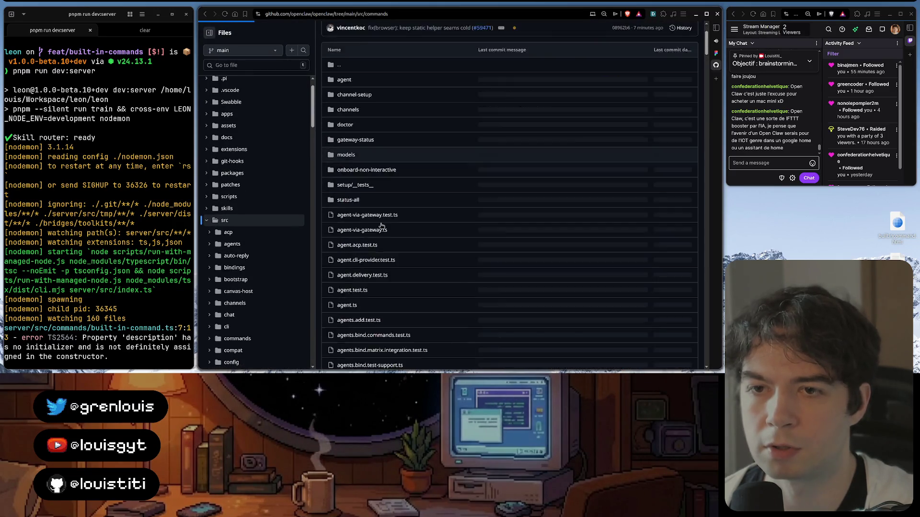
scroll(385, 219, "down", 5)
scroll(382, 222, "down", 5)
scroll(380, 224, "down", 5)
scroll(380, 223, "up", 5)
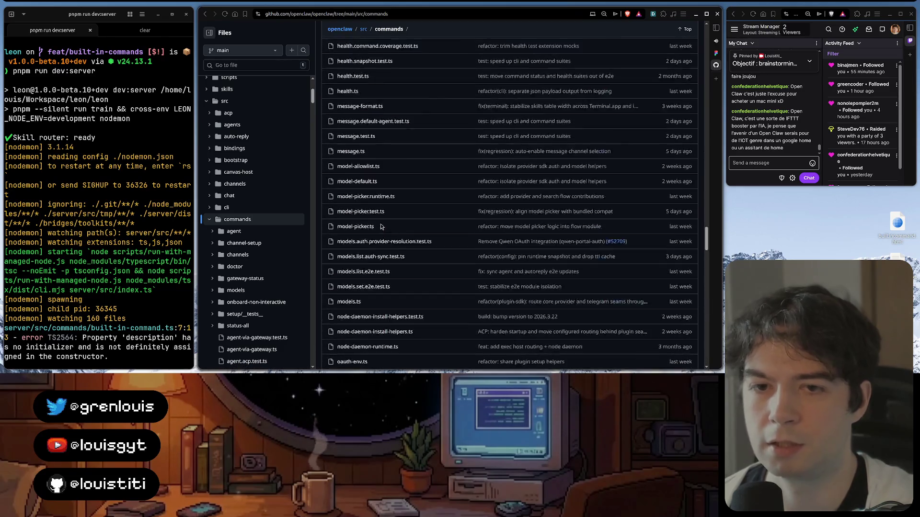
scroll(380, 224, "up", 5)
scroll(380, 224, "up", 10)
scroll(380, 224, "down", 5)
scroll(381, 224, "up", 5)
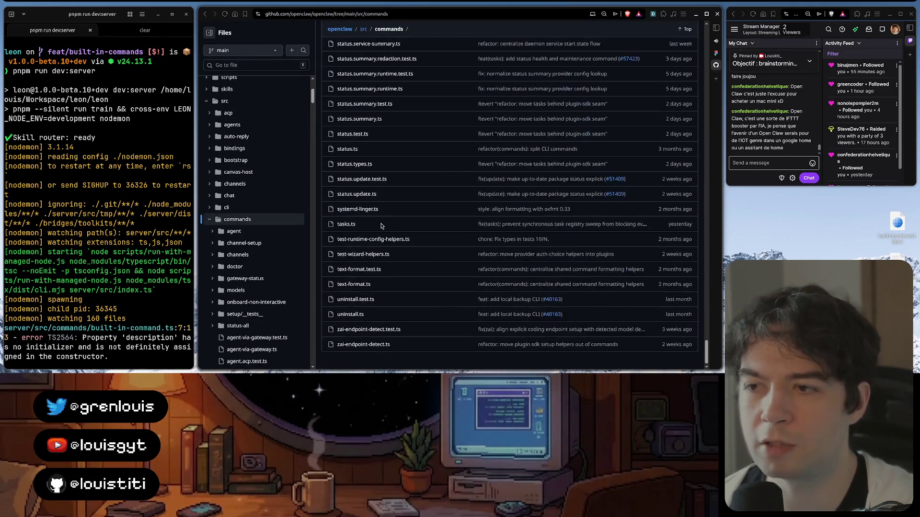
scroll(380, 221, "up", 5)
scroll(377, 215, "up", 5)
scroll(374, 207, "up", 5)
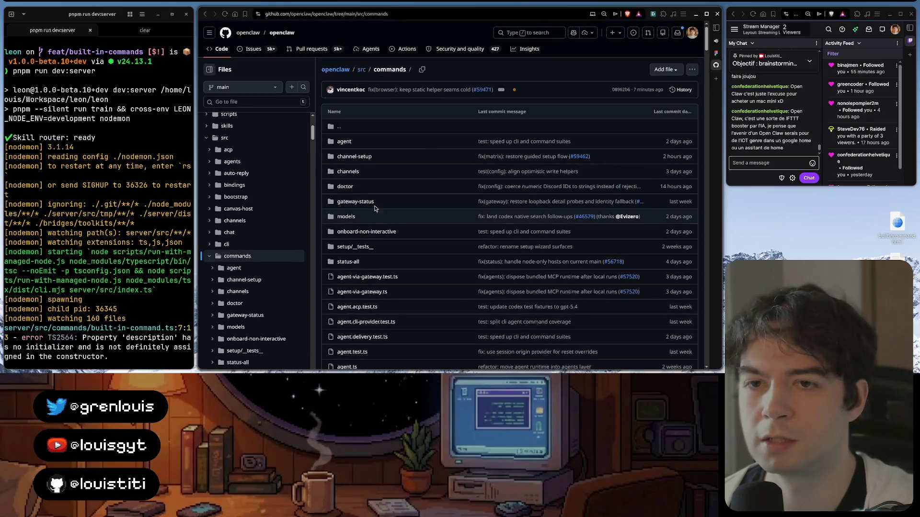
- Peek at the channel-setup commands folder, then review the src/commands/agent folder
left_click(354, 156)
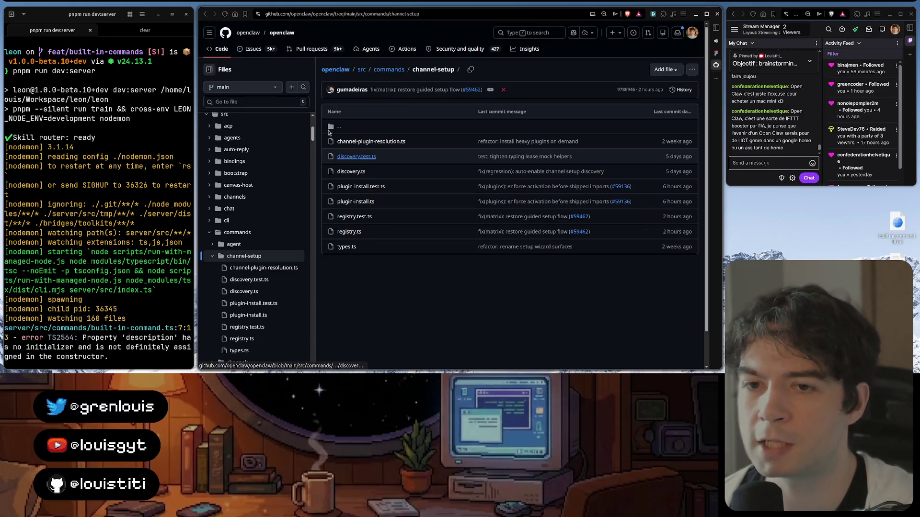
key("alt+Left")
left_click(346, 143)
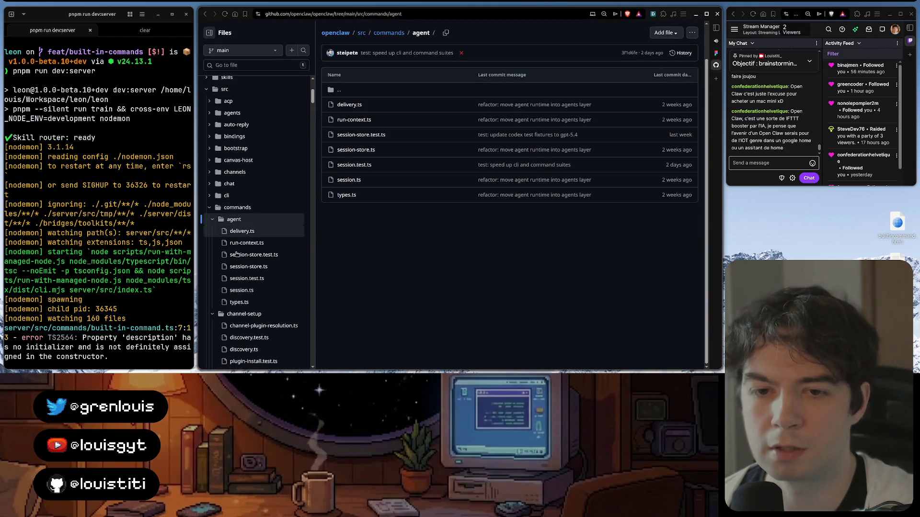
scroll(234, 211, "down", 2)
scroll(229, 212, "down", 3)
scroll(225, 212, "down", 3)
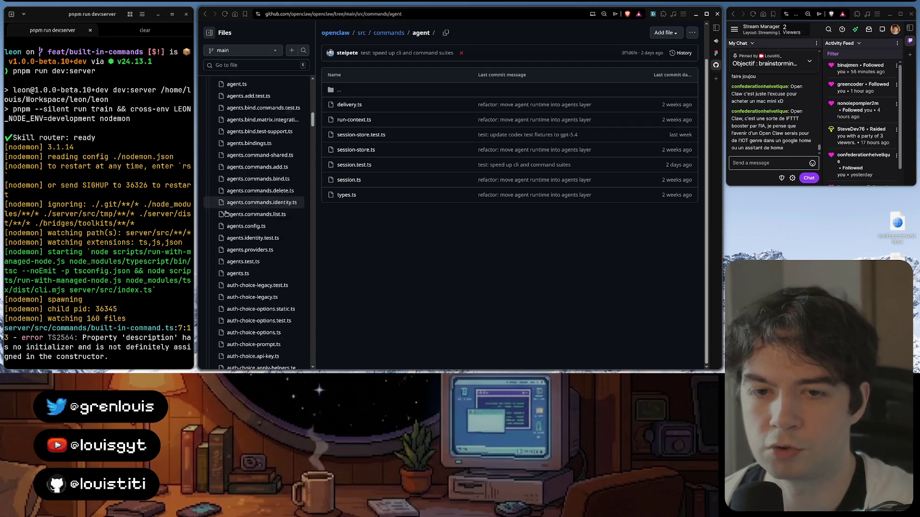
scroll(226, 212, "down", 2)
scroll(312, 129, "down", 3)
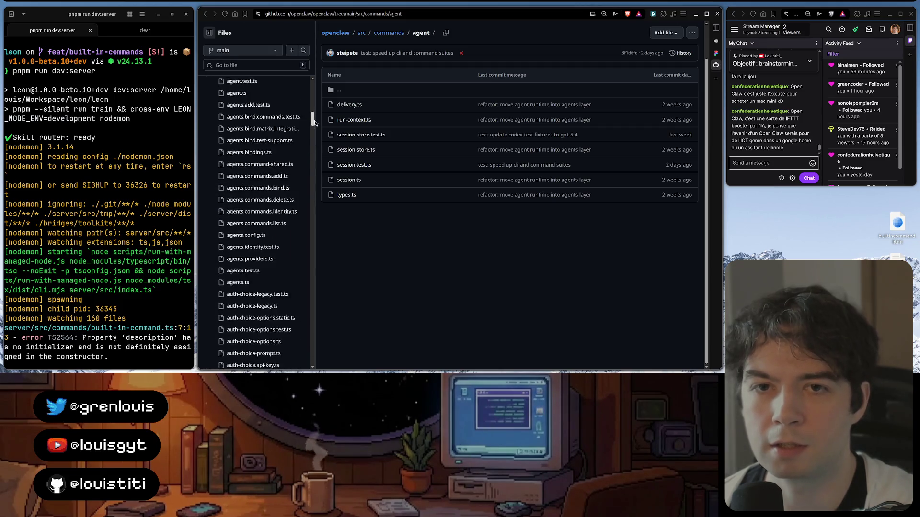
scroll(313, 112, "down", 3)
scroll(313, 116, "down", 3)
scroll(312, 158, "down", 3)
scroll(312, 188, "down", 4)
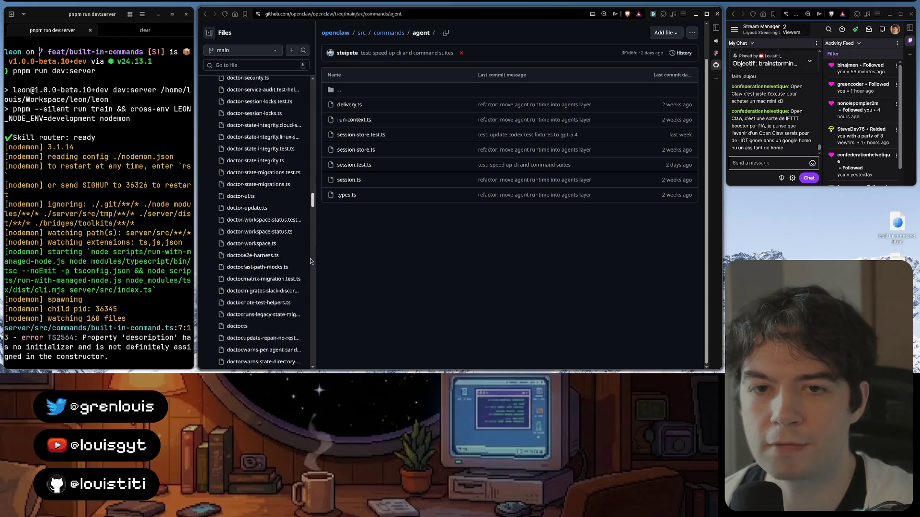
scroll(312, 216, "down", 4)
scroll(313, 245, "down", 3)
scroll(312, 258, "up", 5)
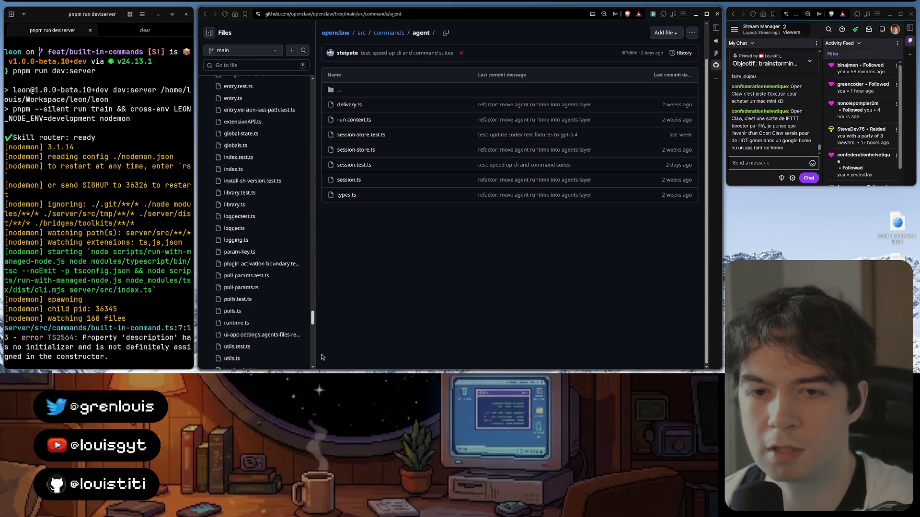
scroll(313, 216, "up", 5)
scroll(312, 172, "up", 5)
scroll(313, 130, "up", 5)
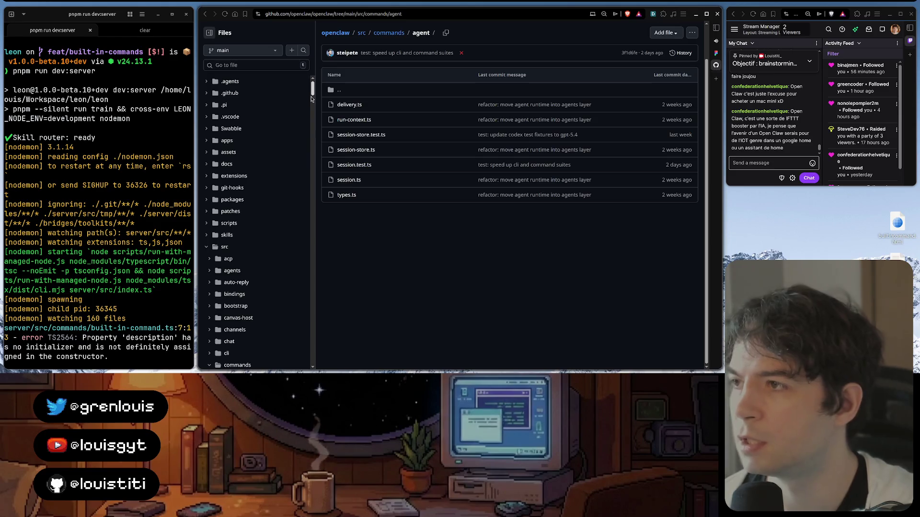
scroll(309, 143, "up", 3)
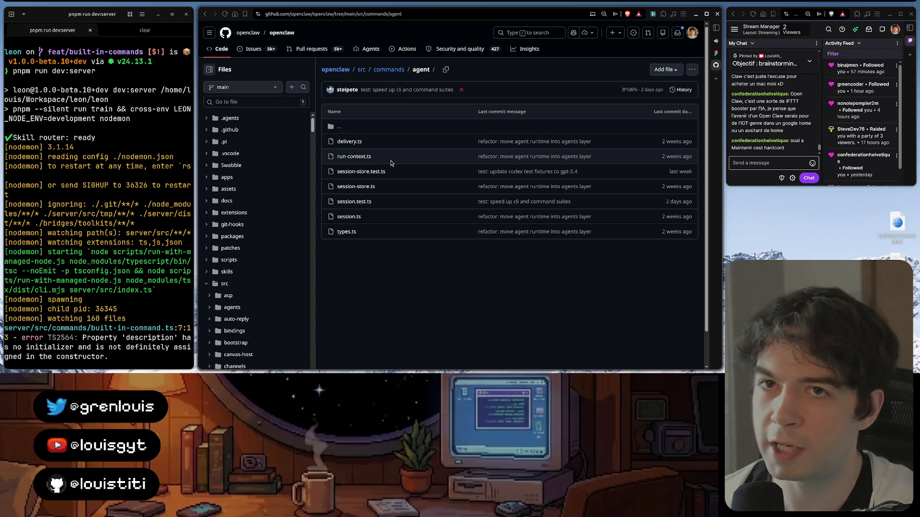
left_click(407, 13)
type("openai")
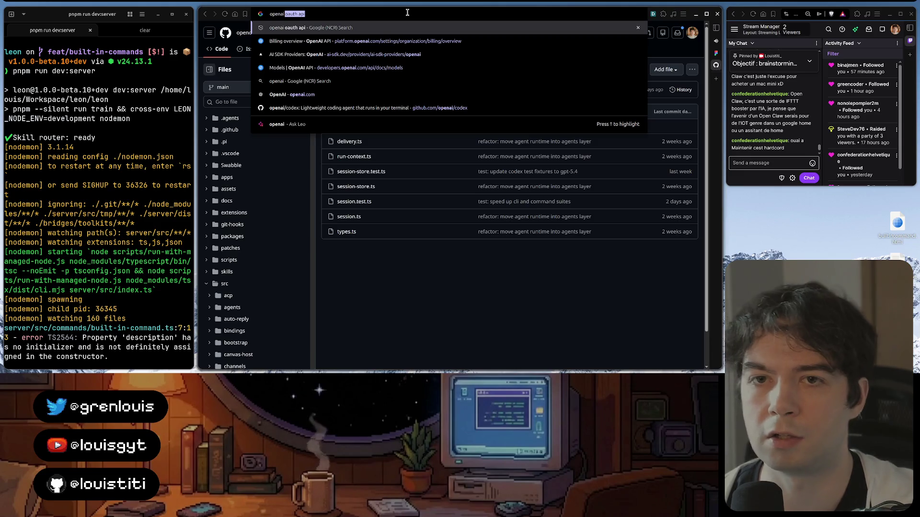
type(" last fund raising")
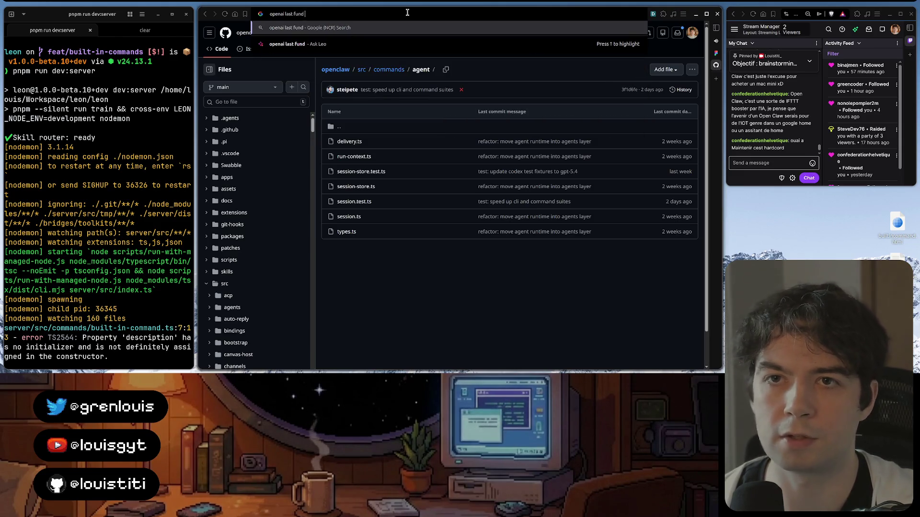
- Search Google for 'openai last fund raising', then for 'openai blog', and go to the OpenAI news page
key("Return")
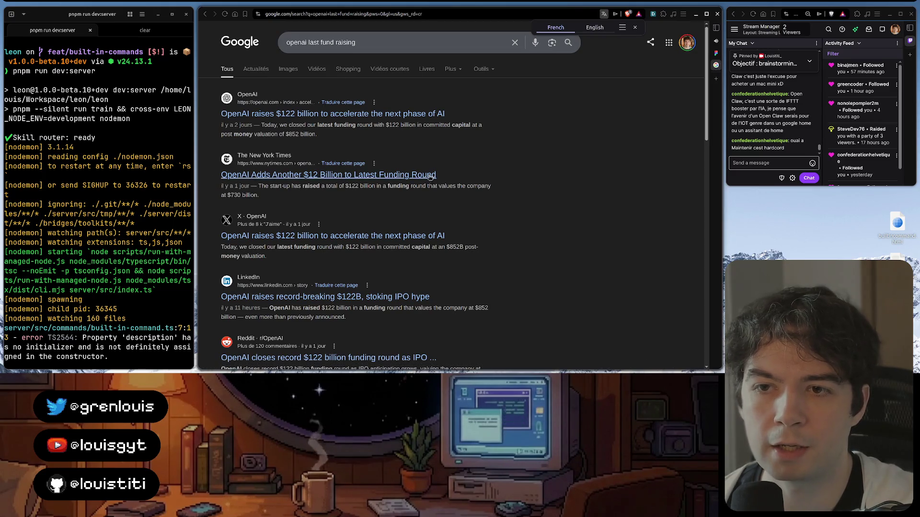
scroll(403, 247, "down", 3)
scroll(403, 248, "up", 2)
scroll(402, 143, "up", 2)
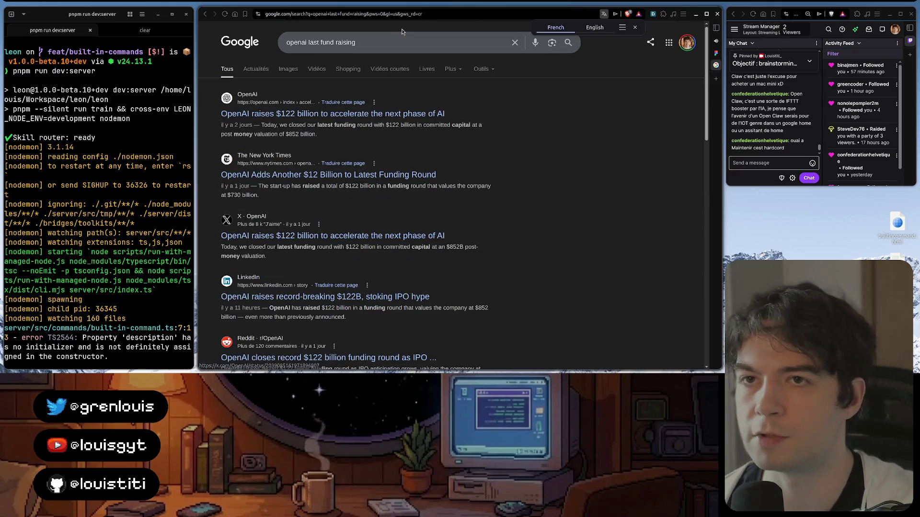
left_click(401, 18)
type("openai")
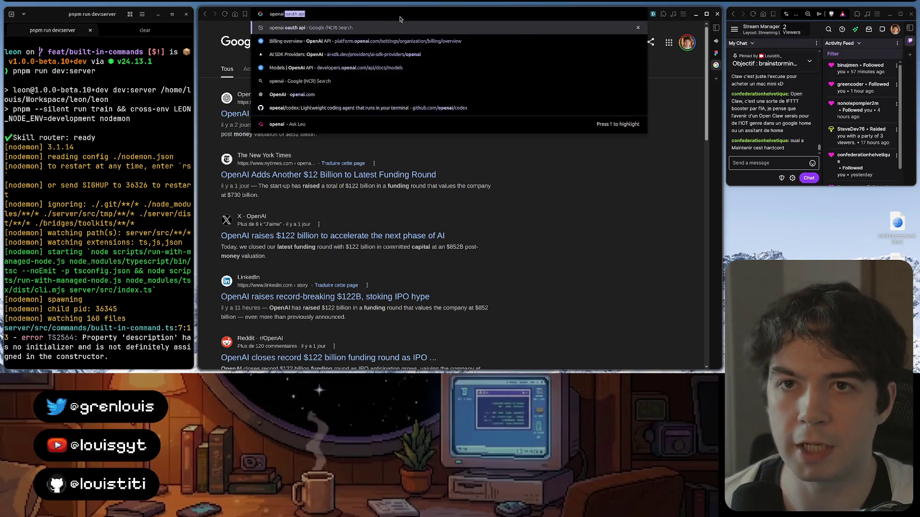
type(" blog")
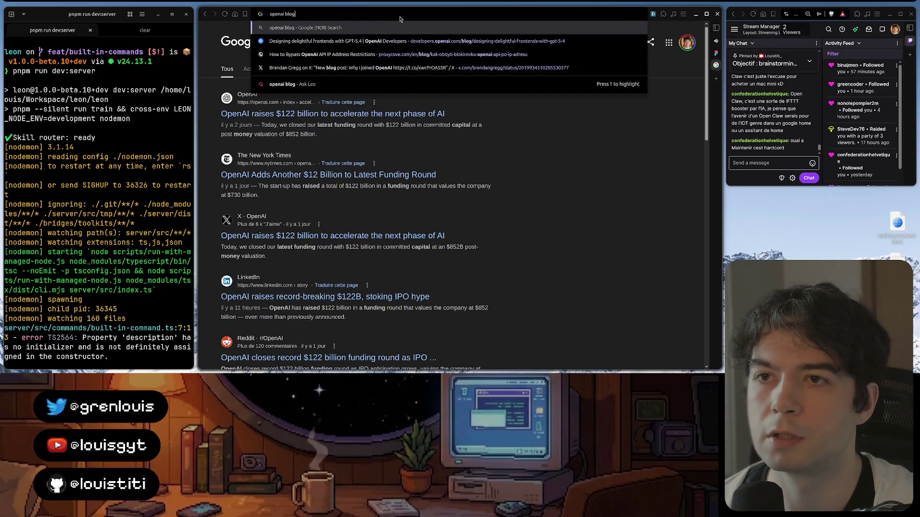
key("Return")
left_click(261, 114)
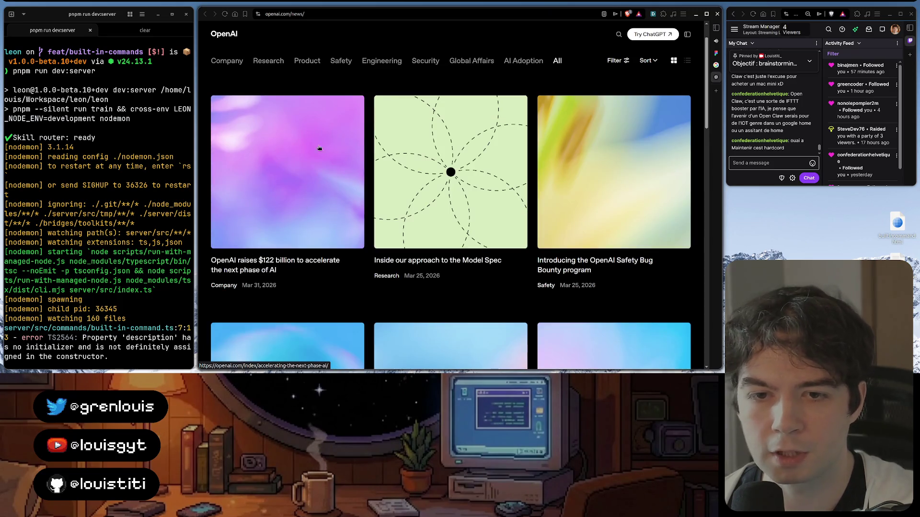
- Read the 'OpenAI raises $122 billion' article, selecting its heading along the way
left_click(319, 149)
left_click_drag(352, 98, 544, 105)
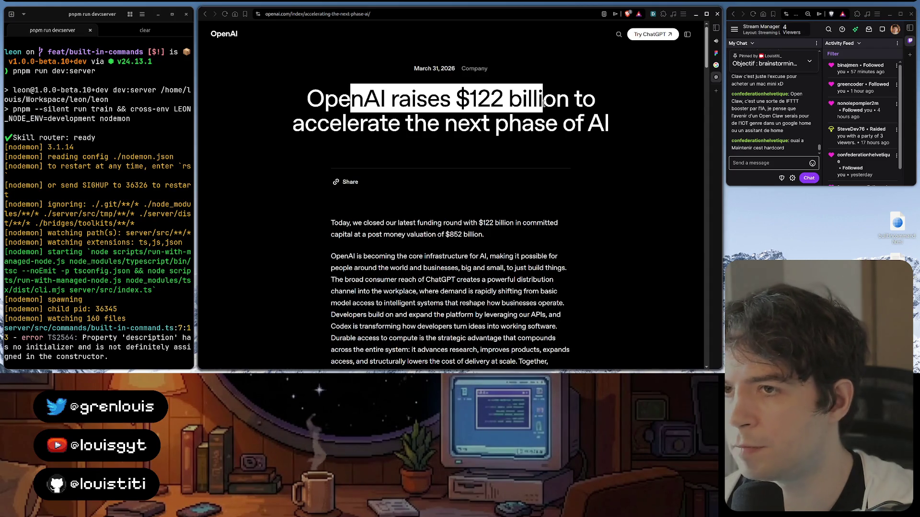
triple_click(430, 122)
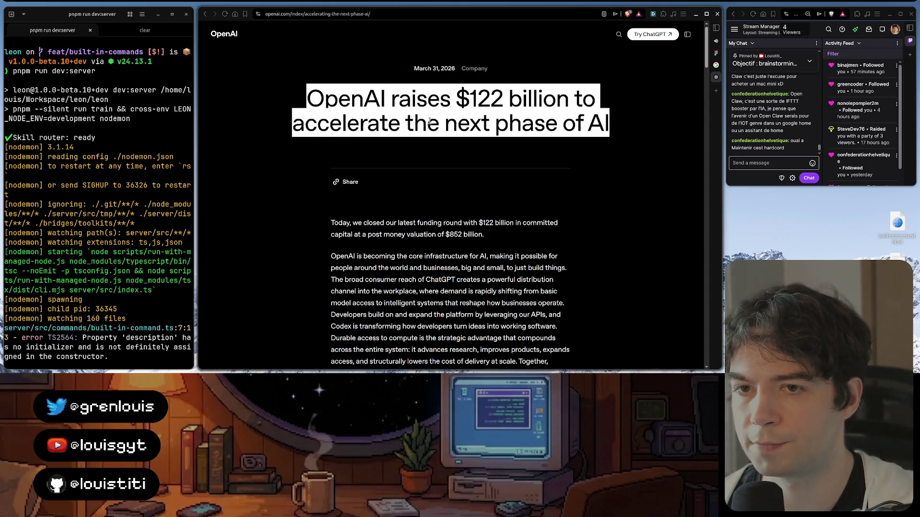
left_click(458, 105)
scroll(460, 111, "down", 10)
scroll(463, 118, "down", 15)
scroll(466, 128, "up", 2)
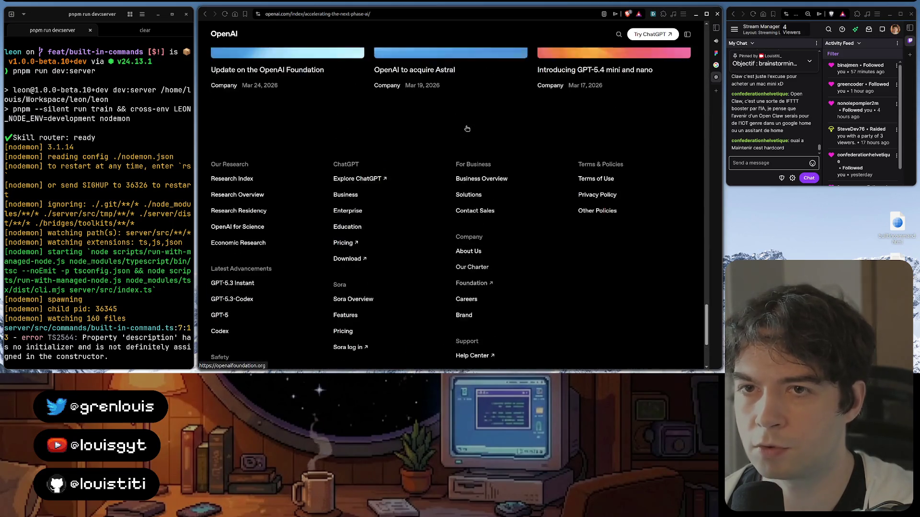
scroll(466, 128, "up", 10)
scroll(466, 127, "down", 3)
scroll(466, 129, "down", 2)
scroll(467, 128, "up", 2)
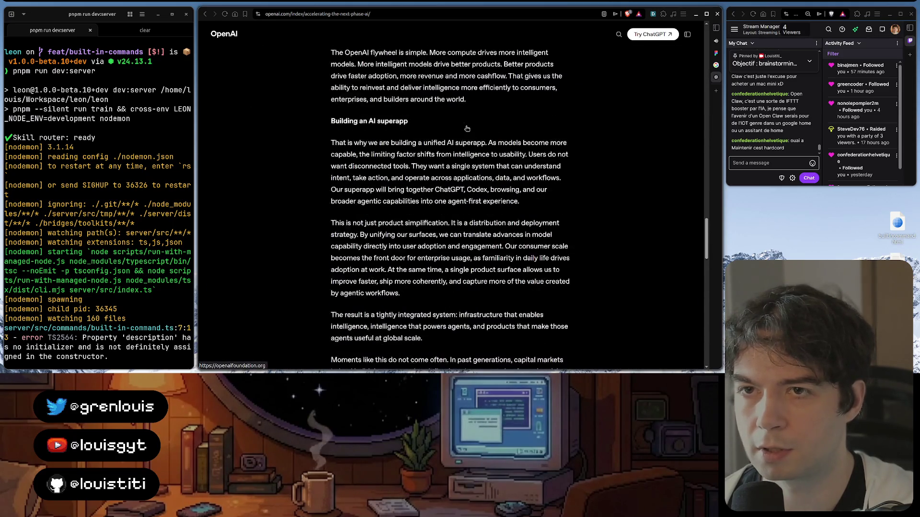
scroll(466, 128, "up", 2)
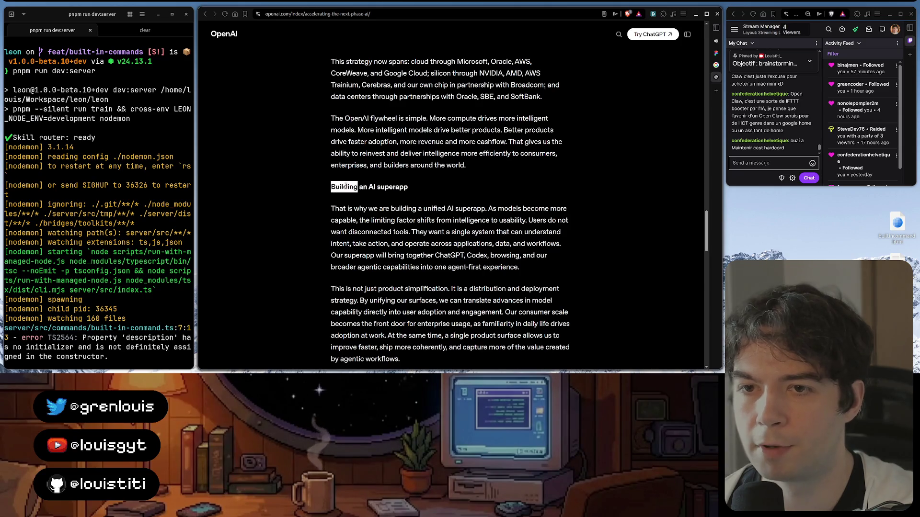
scroll(387, 187, "down", 2)
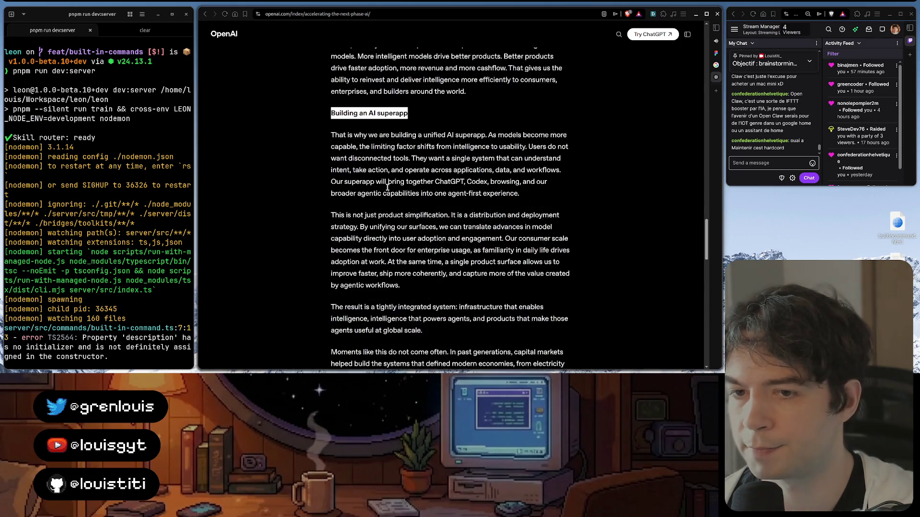
scroll(386, 187, "up", 3)
scroll(387, 187, "up", 4)
scroll(387, 188, "up", 3)
scroll(386, 188, "up", 2)
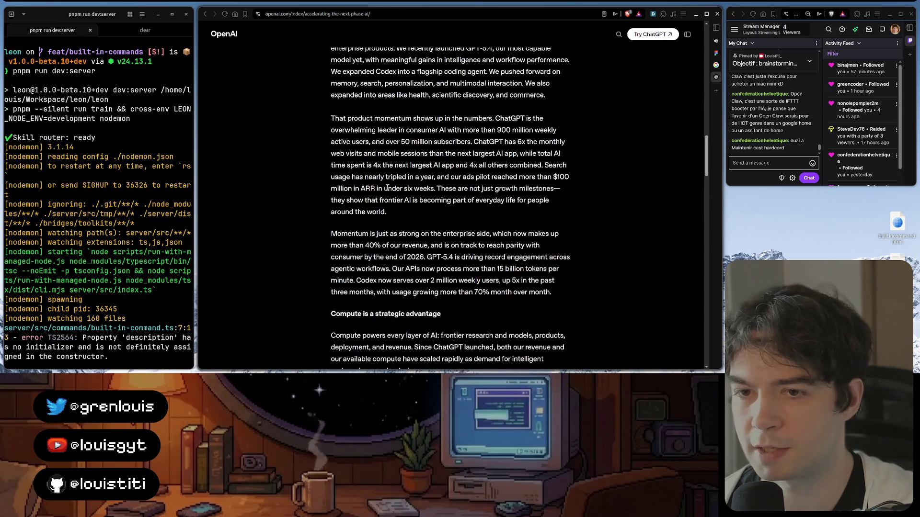
scroll(387, 187, "up", 3)
scroll(387, 187, "down", 3)
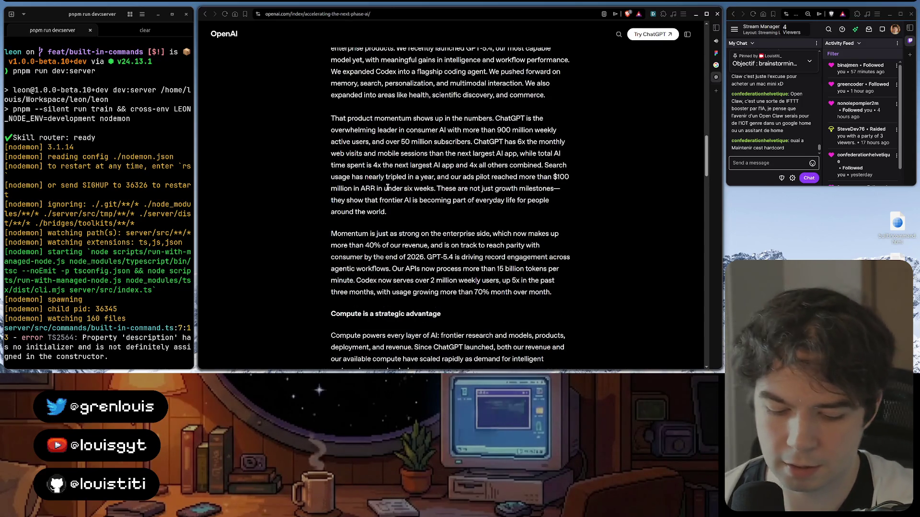
- Find 'agent' in the article (seven matches) and select the agent-first superapp sentence
key("ctrl+f")
type("supera")
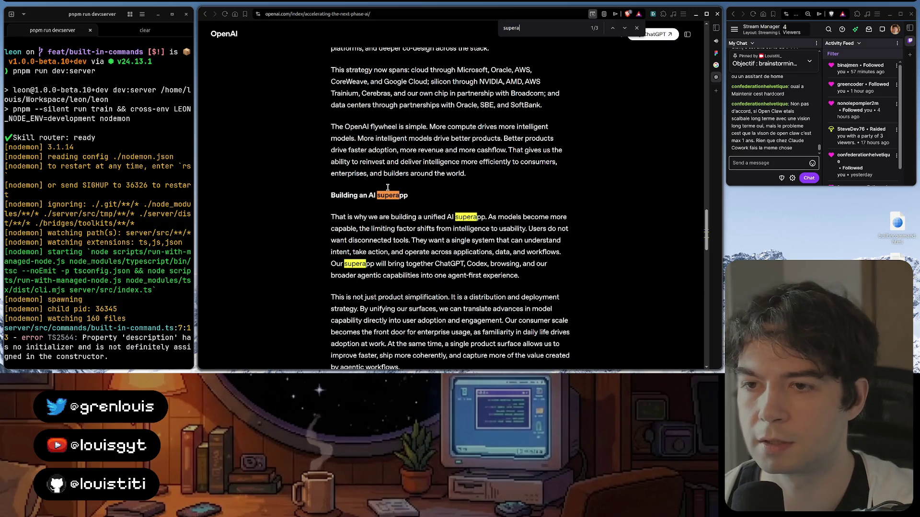
type("g")
key("ctrl+a")
type("ag")
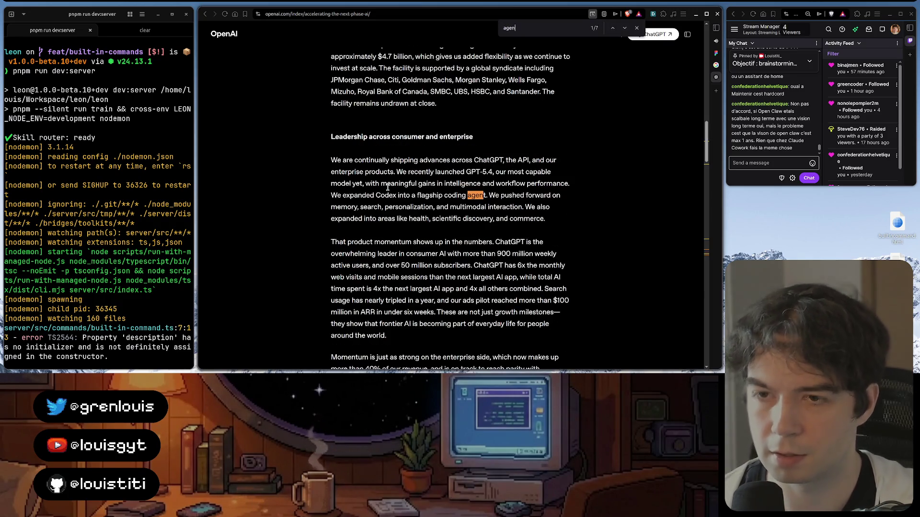
type("ent")
scroll(387, 188, "down", 3)
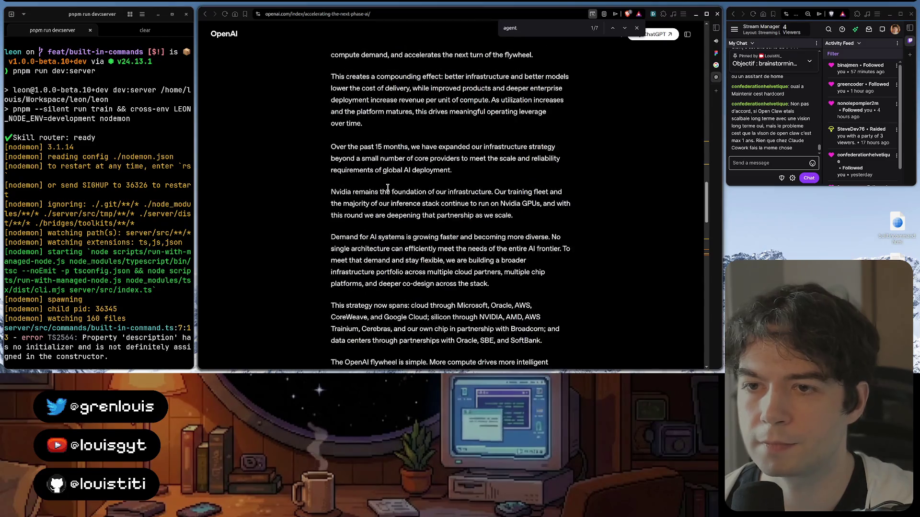
scroll(388, 187, "down", 3)
scroll(387, 188, "down", 2)
scroll(387, 188, "down", 1)
scroll(388, 188, "up", 2)
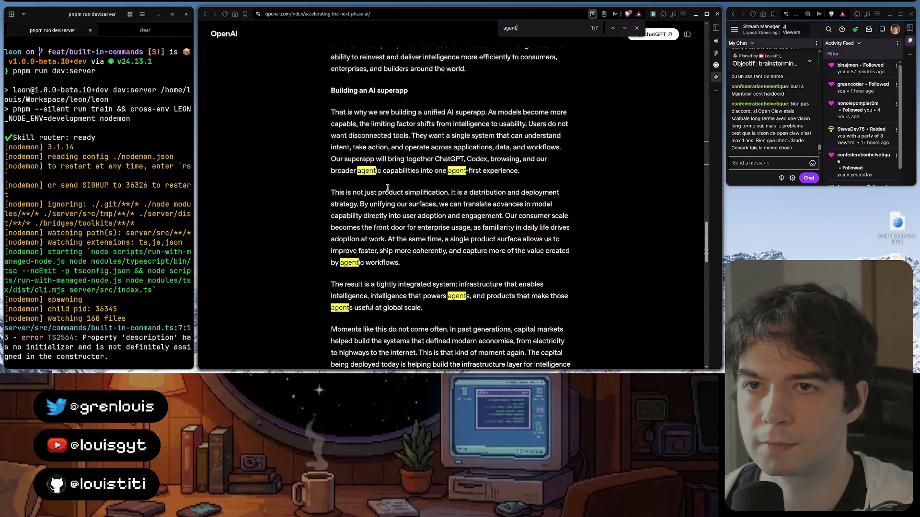
scroll(489, 175, "up", 1)
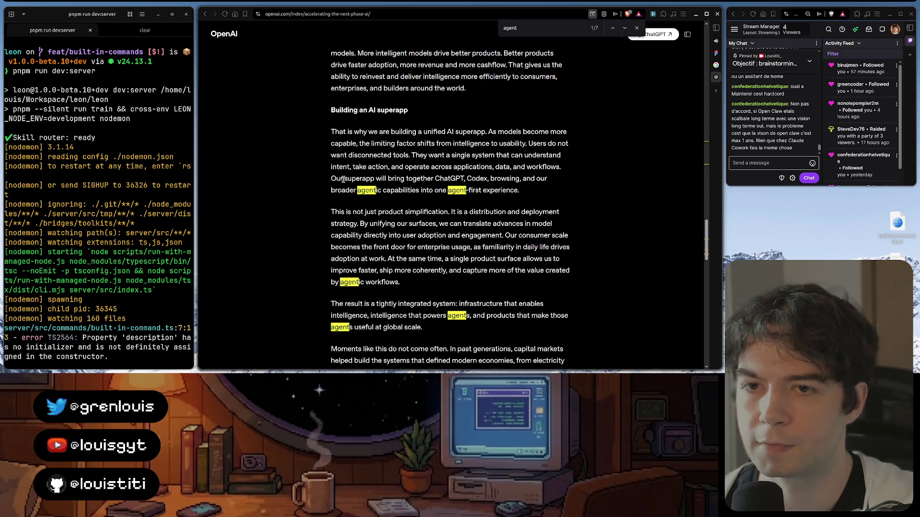
mouse_move(343, 179)
left_mouse_down()
mouse_move(497, 179)
mouse_move(363, 188)
mouse_move(443, 190)
left_mouse_up()
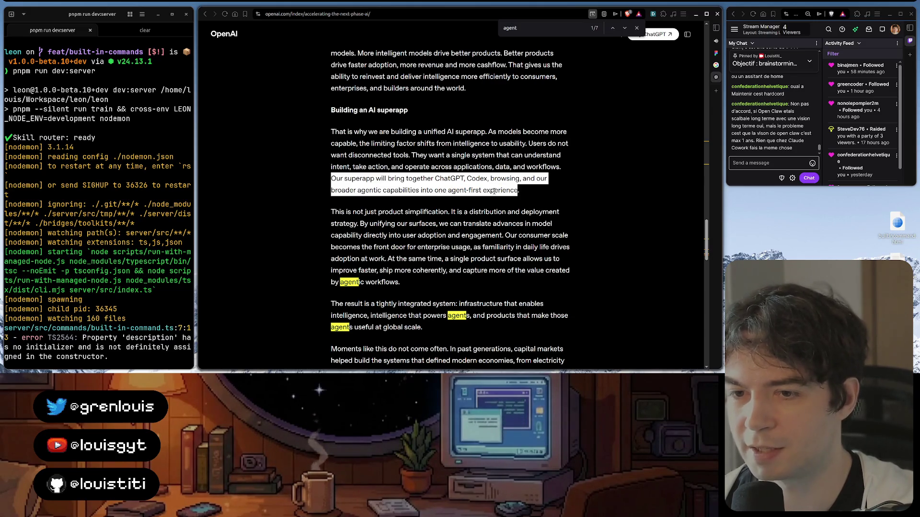
scroll(494, 191, "down", 1)
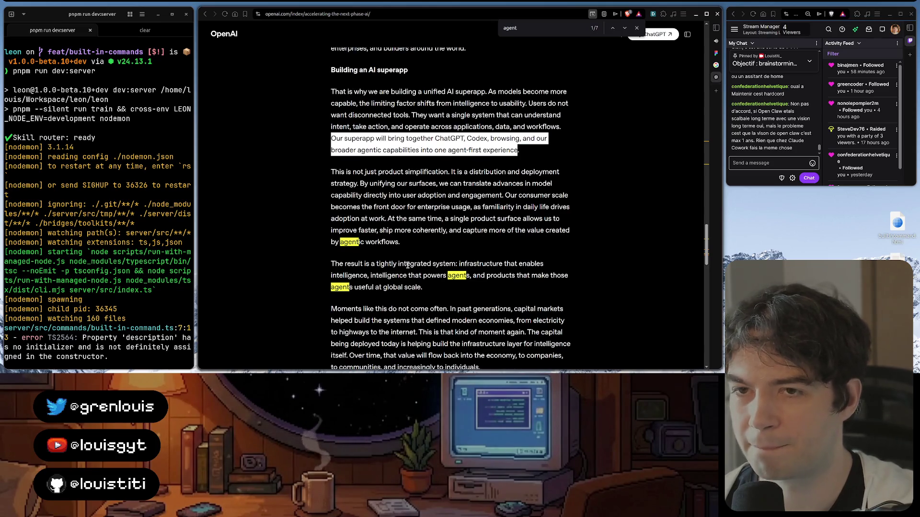